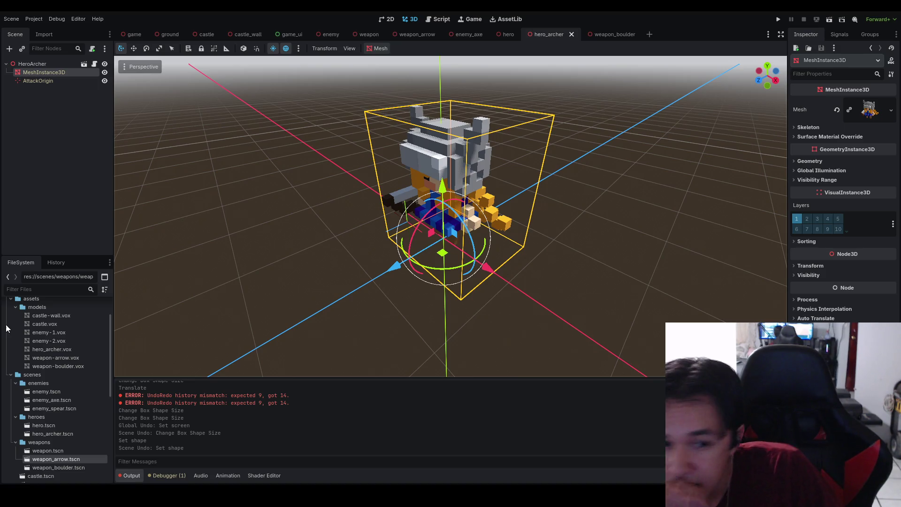
Make the MeshInstance3D's mesh a unique sub-resource and confirm the duplication
right_click(43, 68)
click(39, 71)
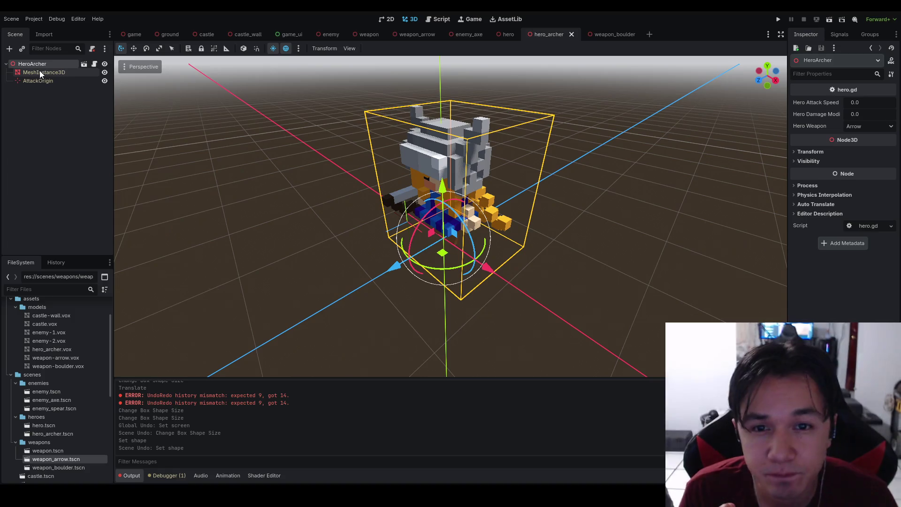
right_click(40, 70)
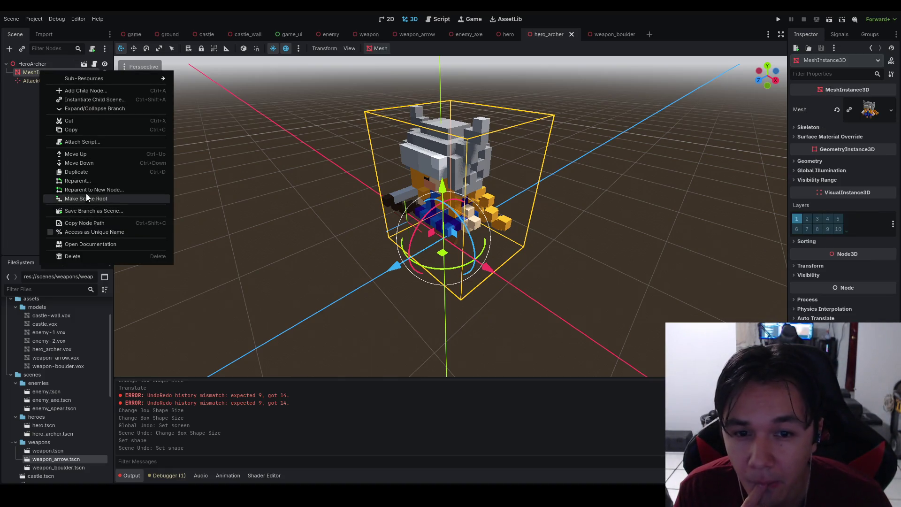
click(862, 52)
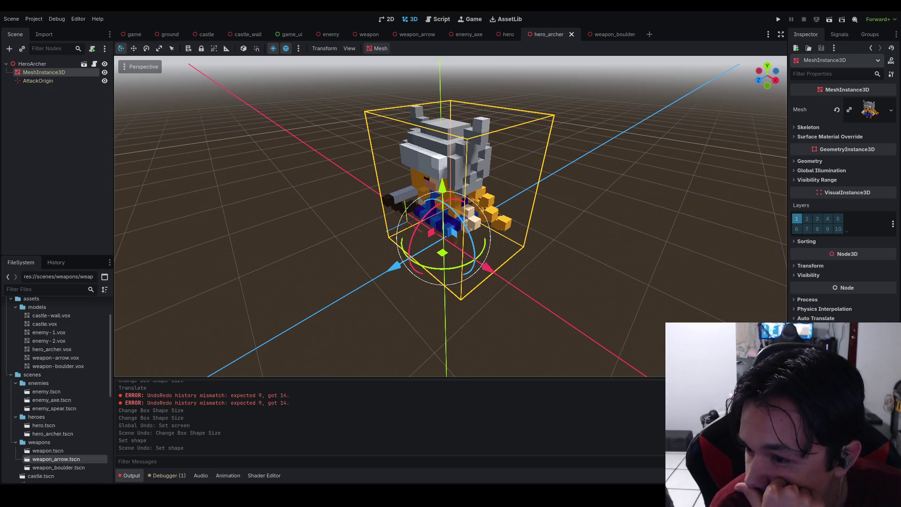
click(891, 74)
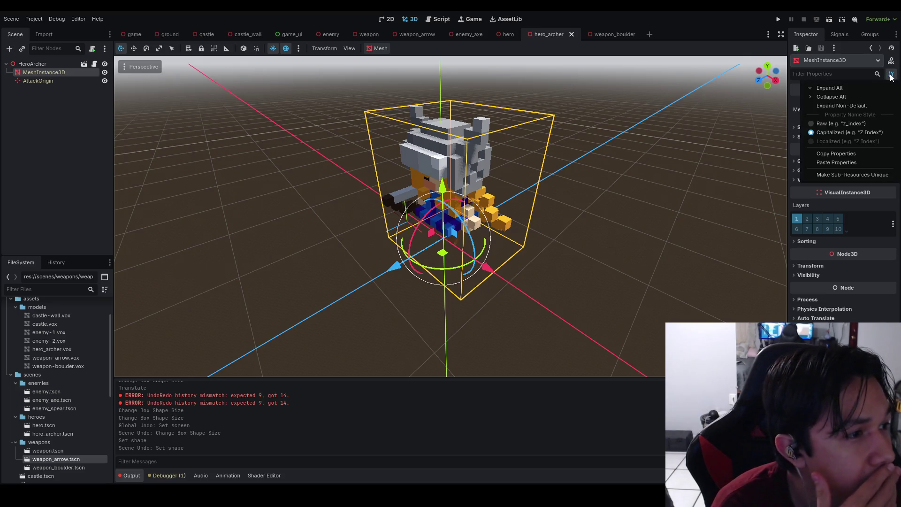
click(852, 175)
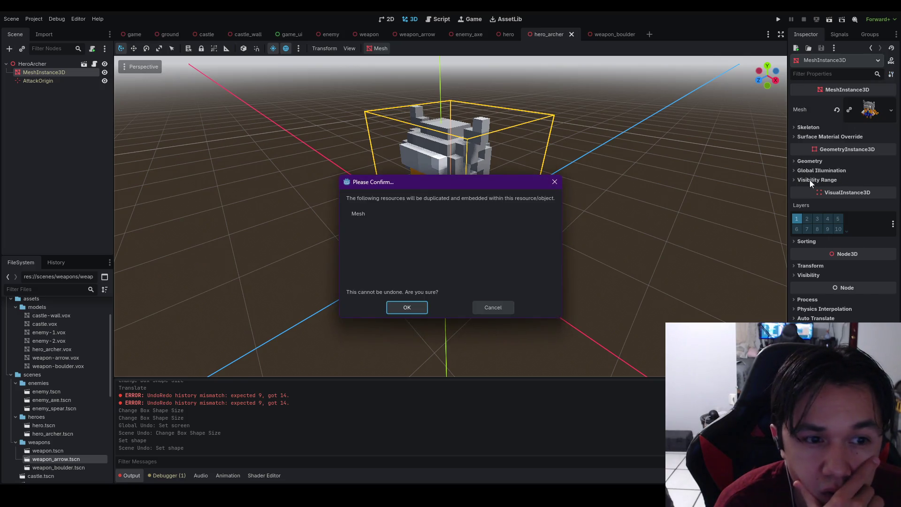
click(482, 306)
Try Make Sub-Resources Unique on the HeroArcher root and dismiss the no-resources warning
click(32, 64)
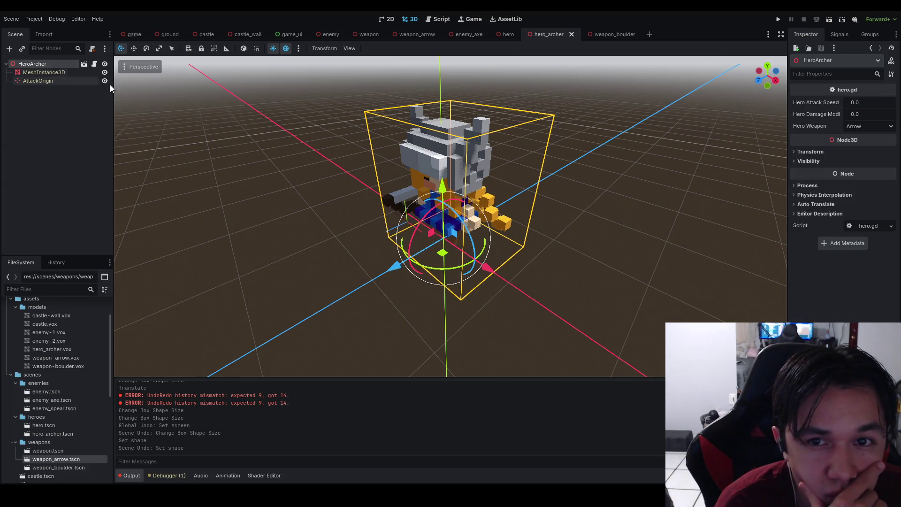
click(891, 74)
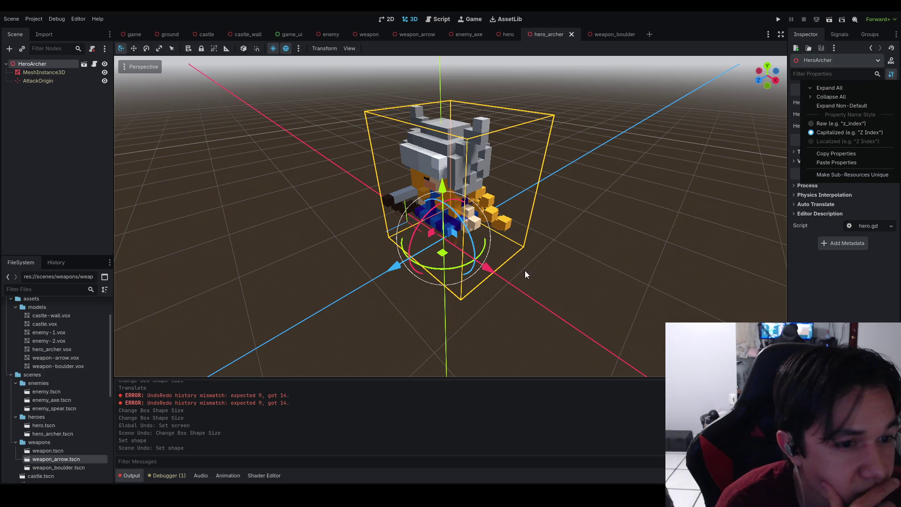
click(852, 175)
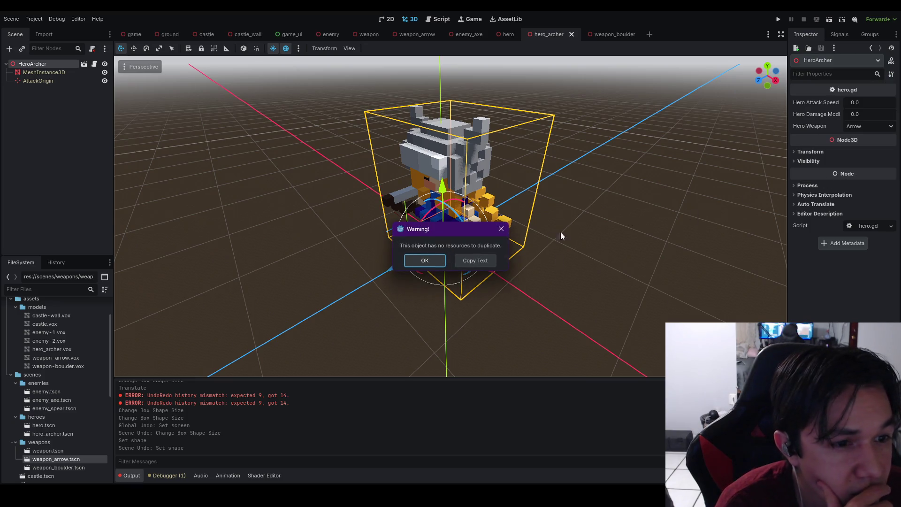
click(433, 262)
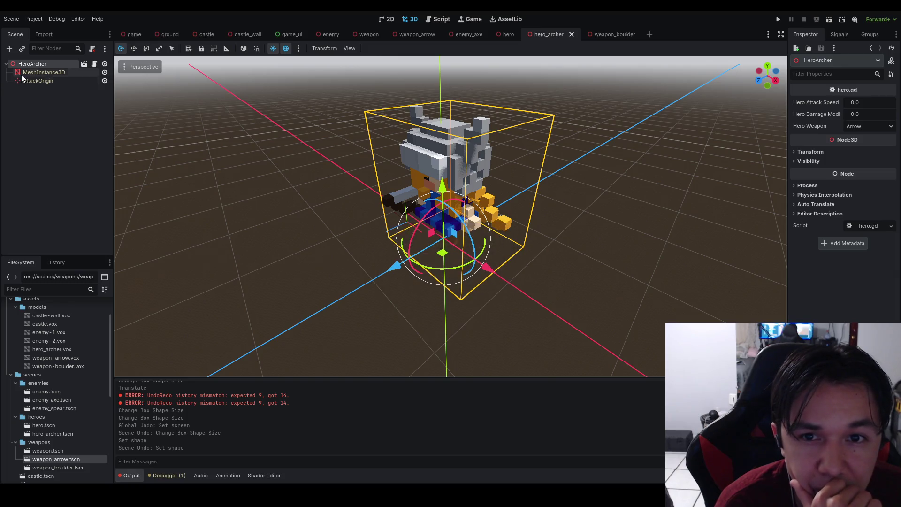
click(37, 73)
click(47, 81)
click(49, 66)
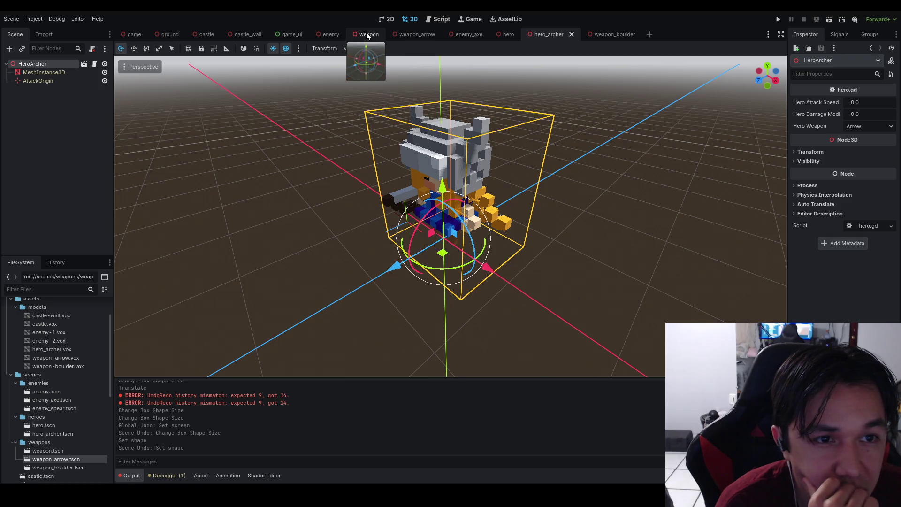
In the weapon scene, try making the Weapon root's sub-resources unique and dismiss the warning
click(366, 35)
click(29, 64)
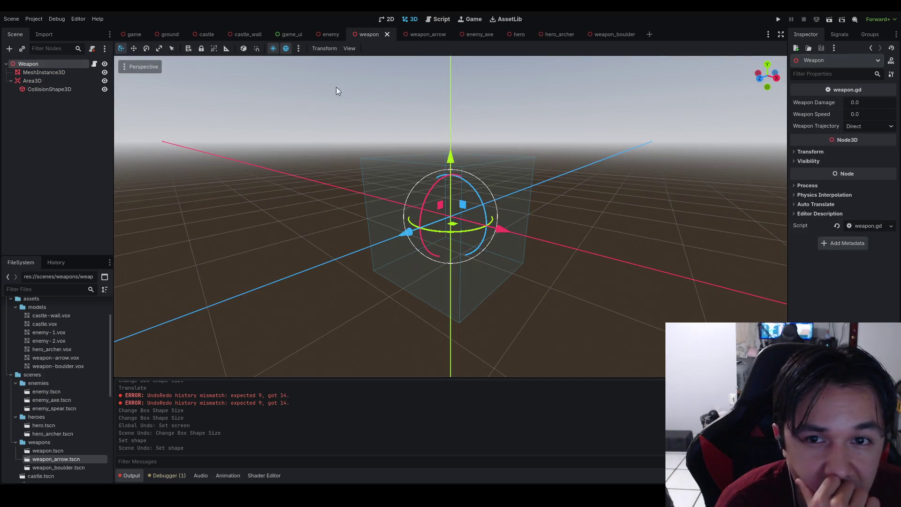
click(891, 74)
click(852, 175)
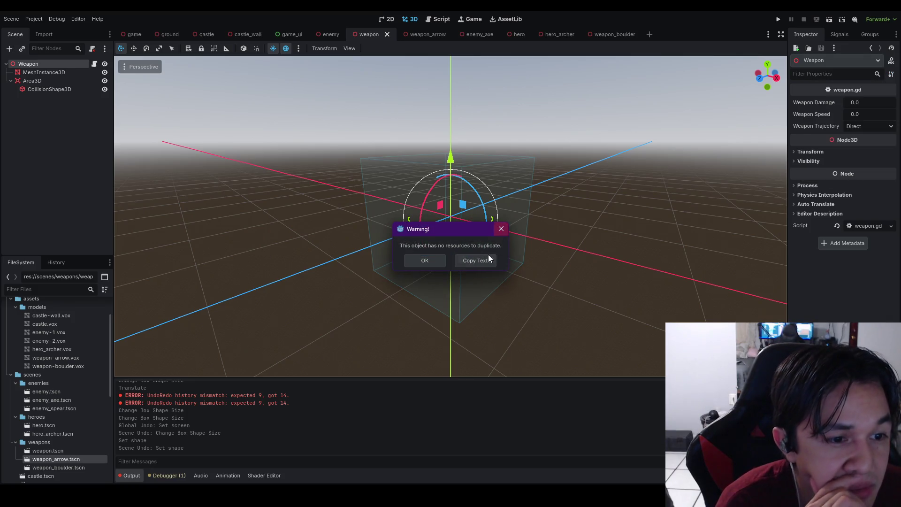
click(500, 230)
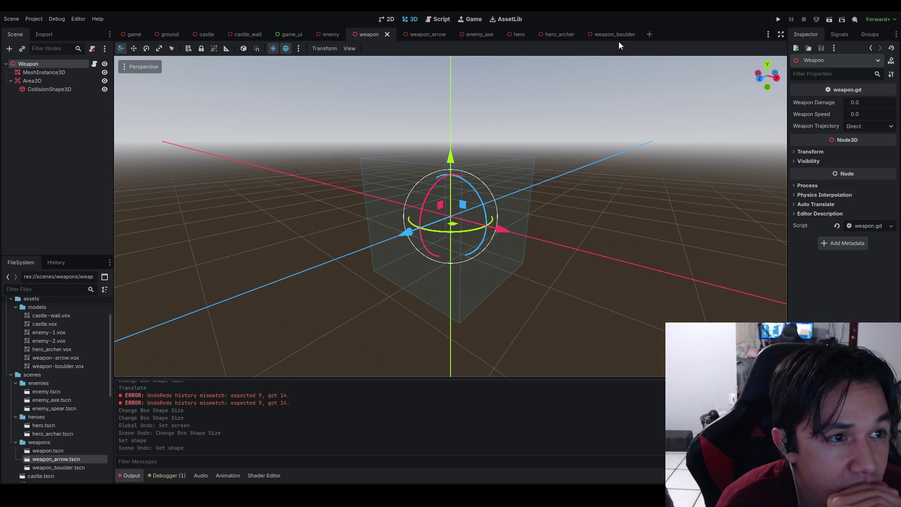
In weapon_boulder, try Make Sub-Resources Unique on WeaponBoulder and Area3D, dismissing both warnings
click(618, 35)
click(42, 64)
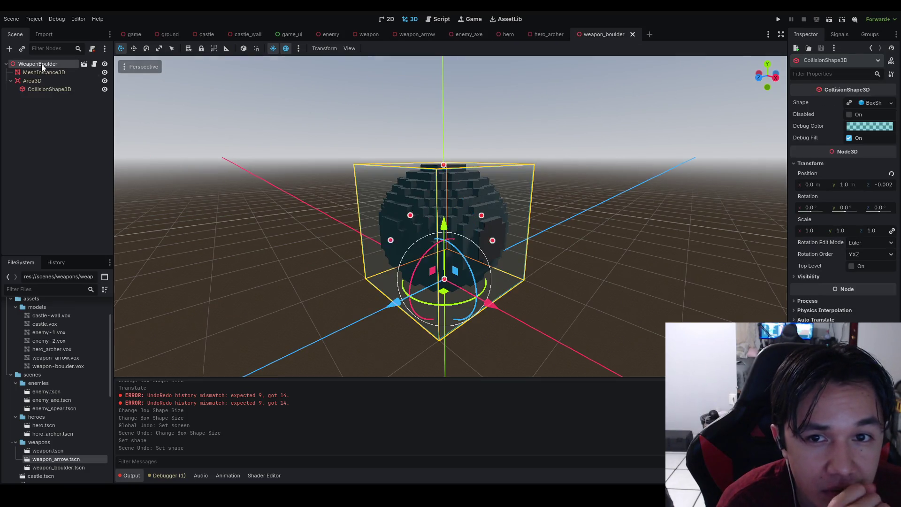
click(891, 73)
click(849, 174)
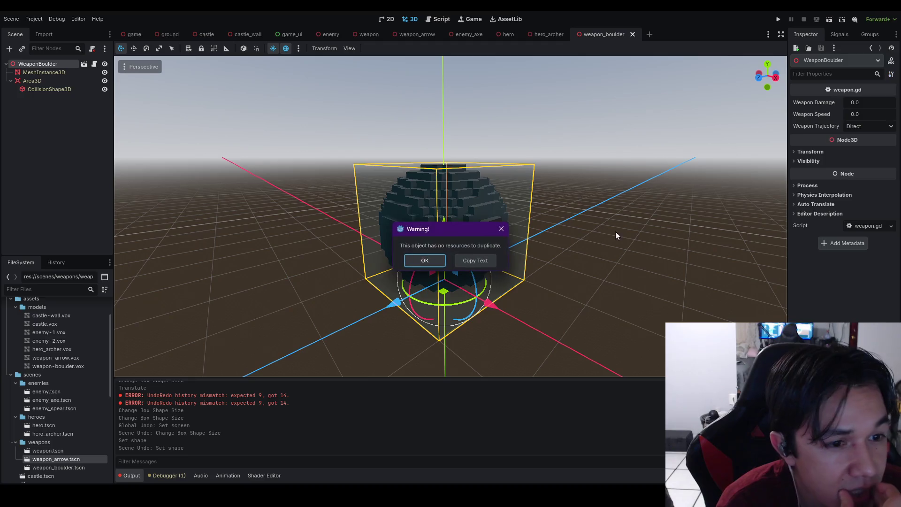
click(425, 261)
click(45, 81)
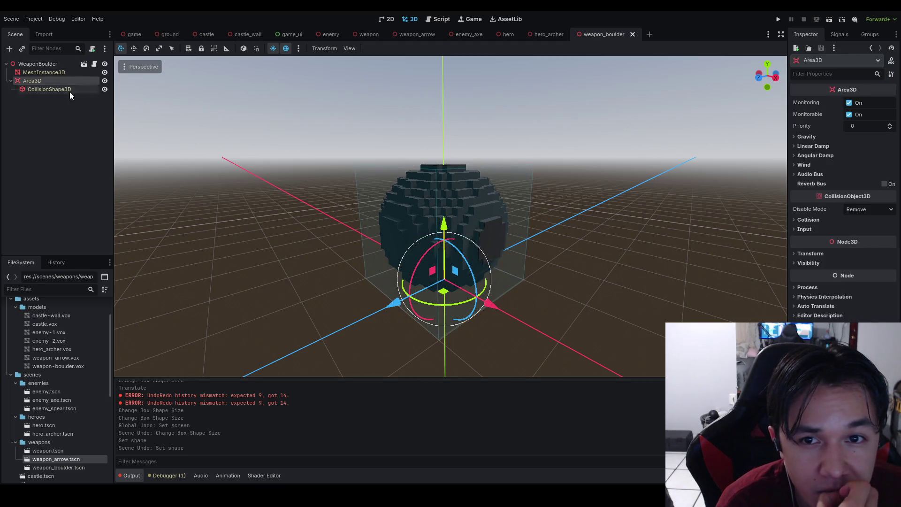
click(892, 74)
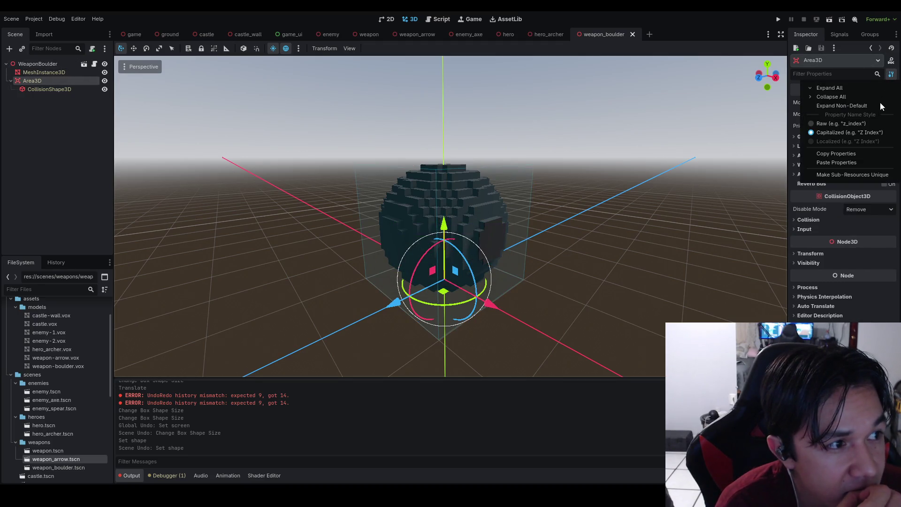
click(849, 175)
click(422, 261)
Revert CollisionShape3D's shape to the box, make it unique, and save weapon_boulder
click(42, 89)
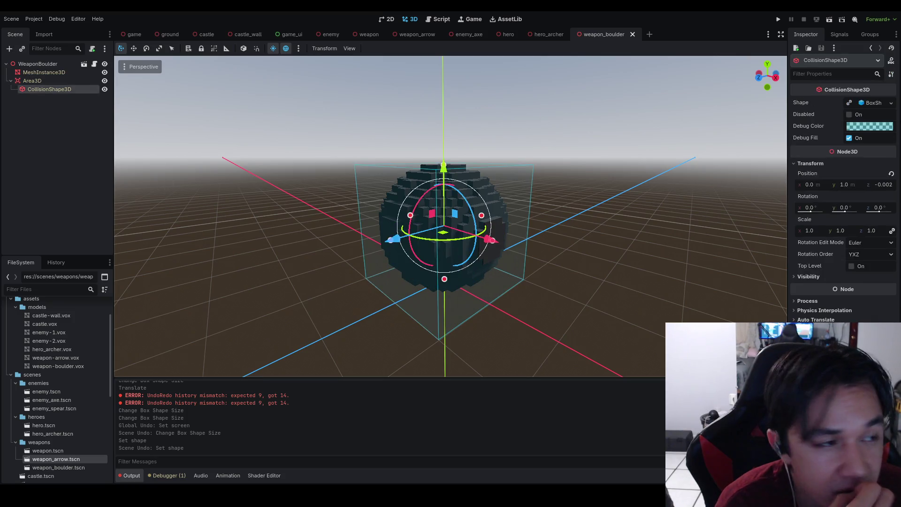
click(891, 75)
click(827, 182)
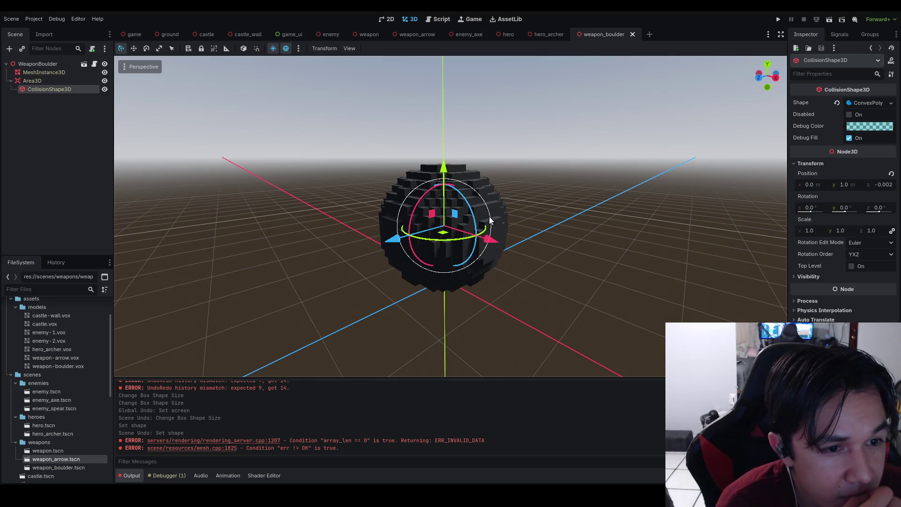
click(891, 102)
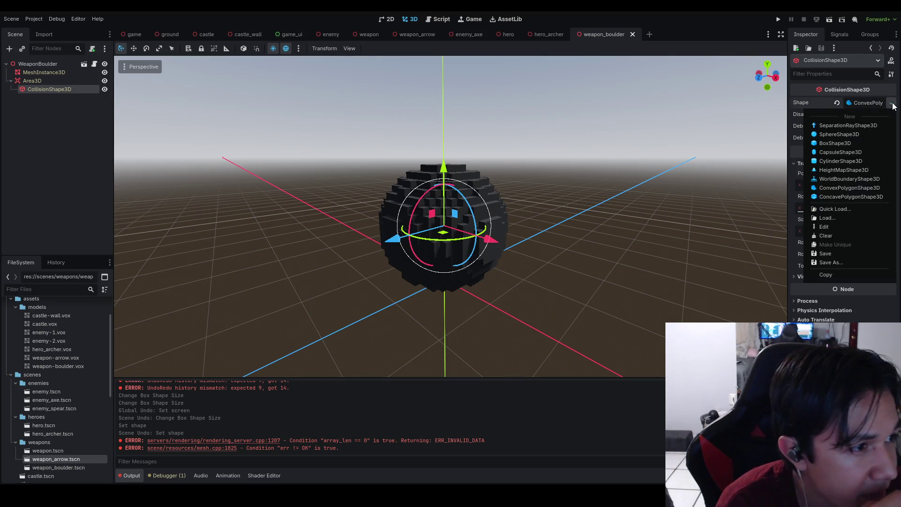
click(891, 102)
click(838, 103)
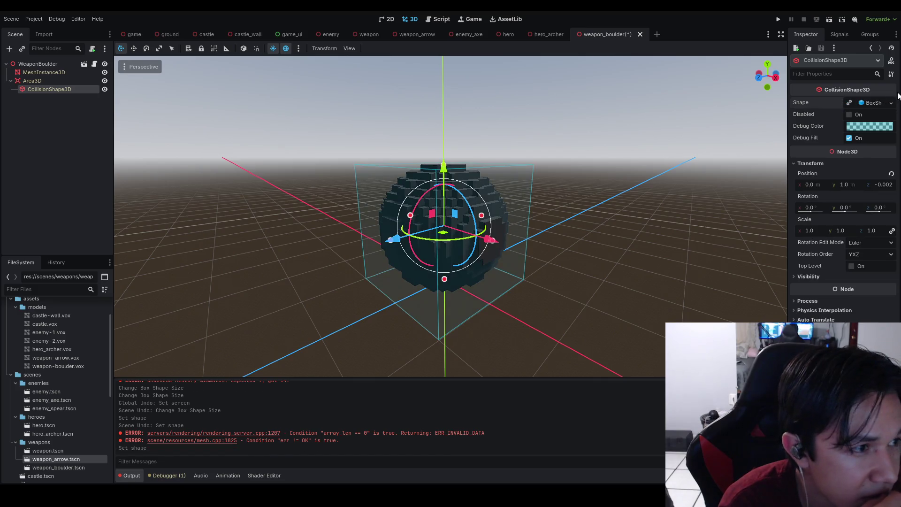
click(891, 74)
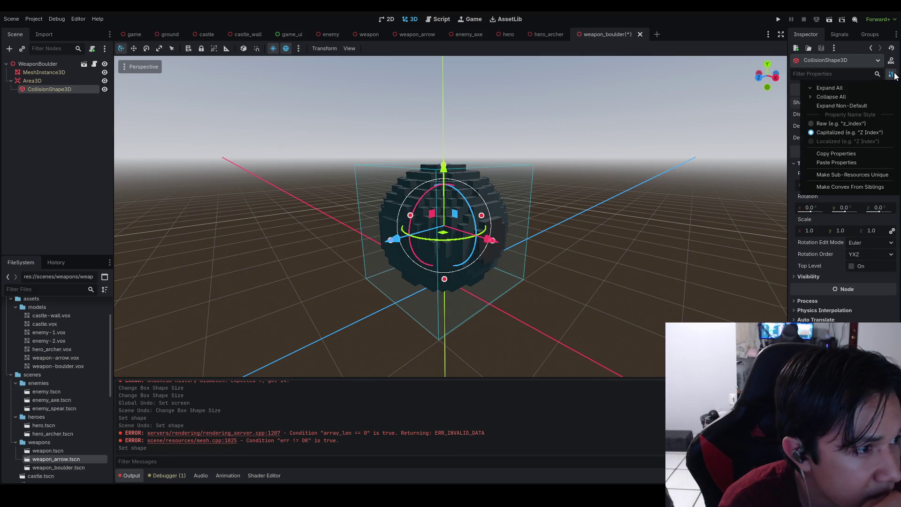
click(864, 177)
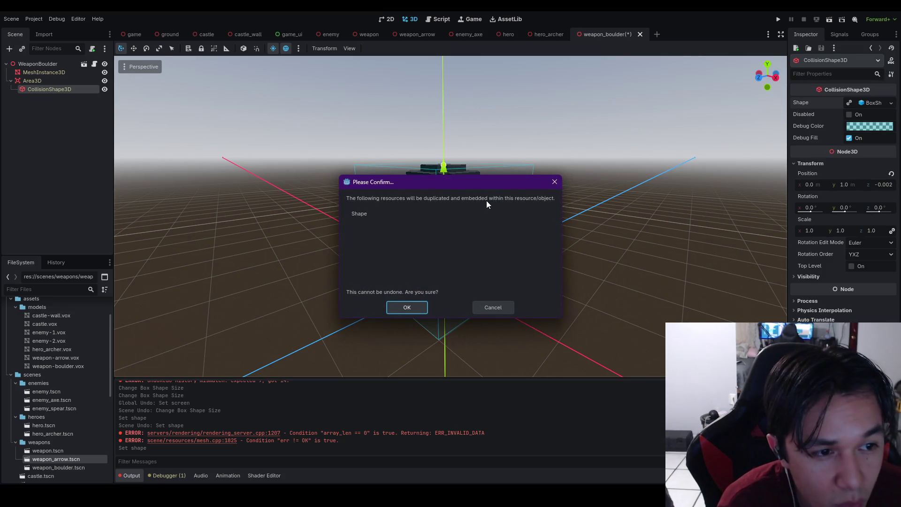
click(407, 307)
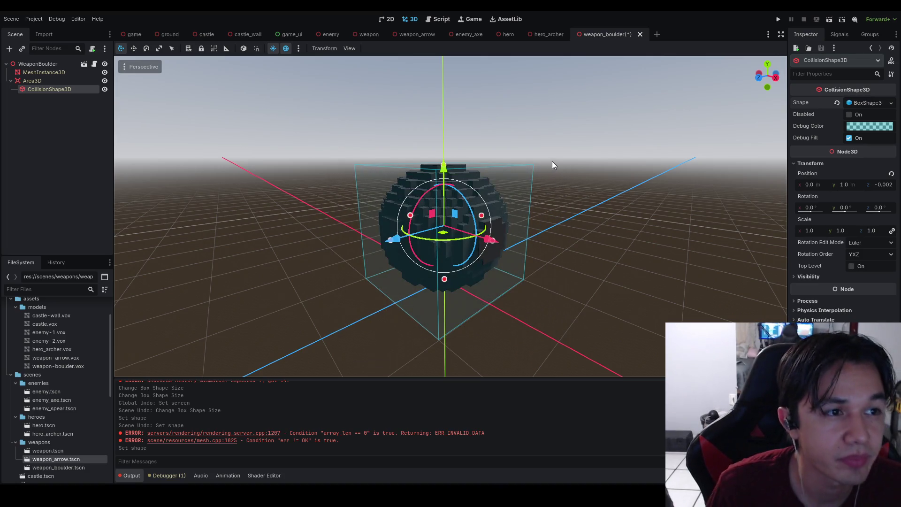
key(ctrl+s)
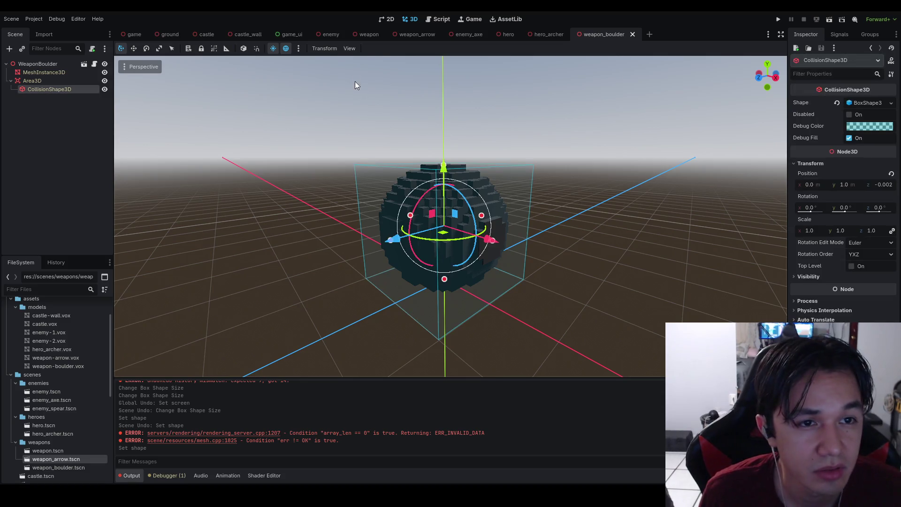
click(366, 35)
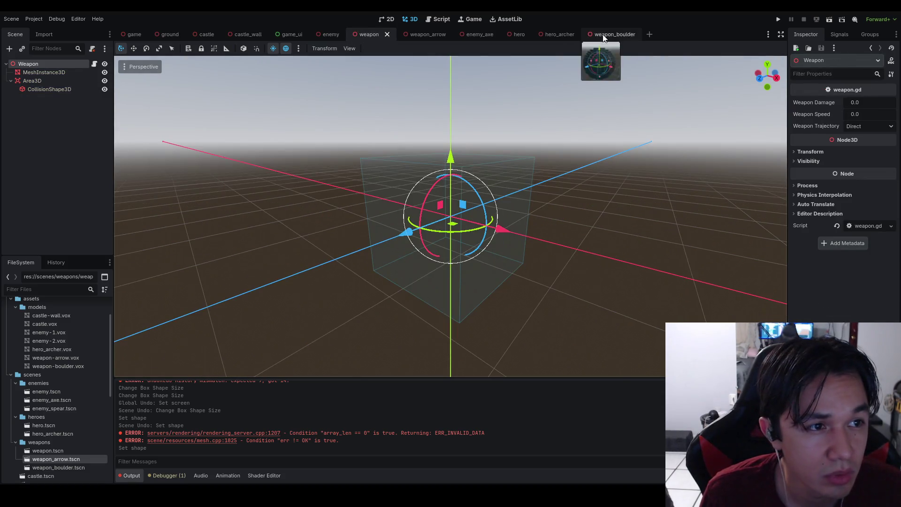
Resize the boulder's collision box vertically, compare with the weapon scene, then undo the resize
click(604, 38)
drag(448, 280, 439, 246)
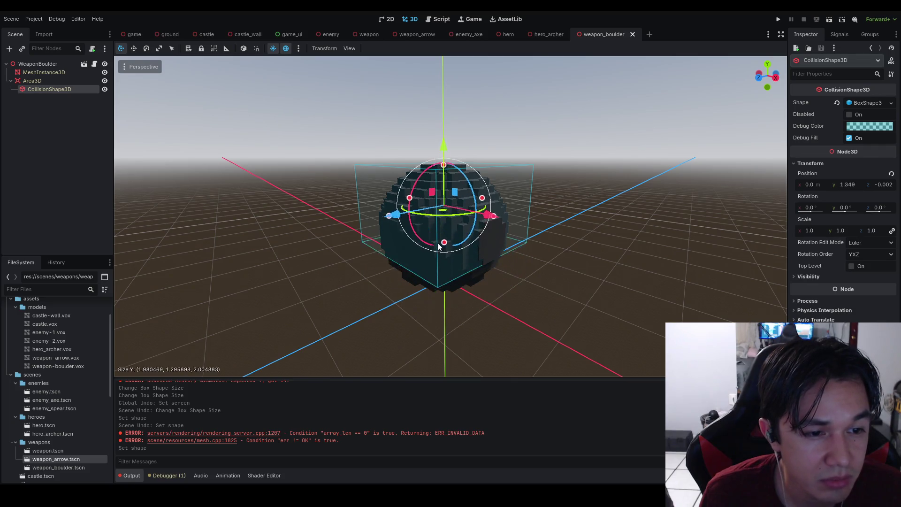
click(369, 36)
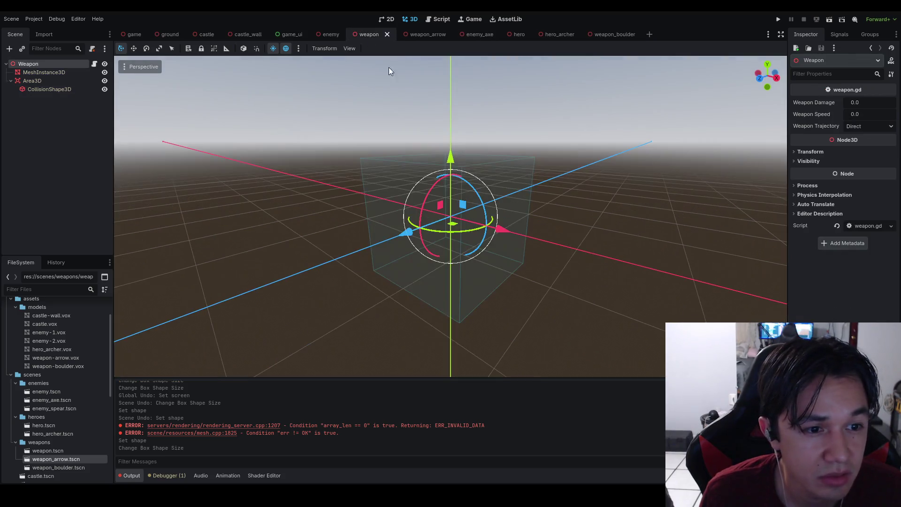
click(606, 34)
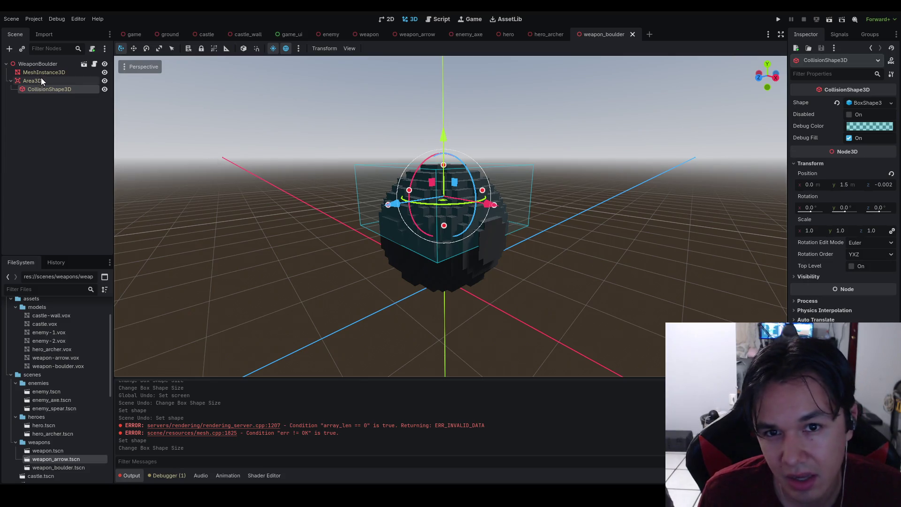
key(ctrl+z)
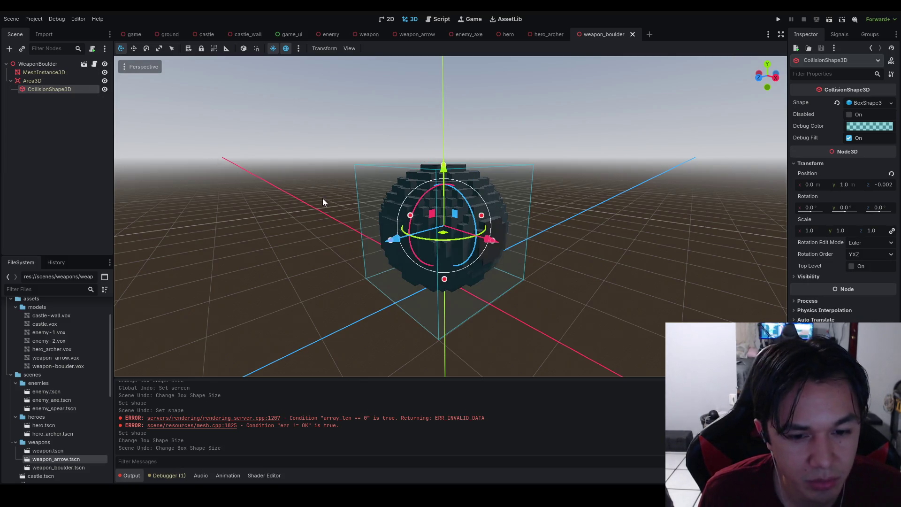
Open weapon_arrow, select its collision shape and drag a handle to resize the box
click(541, 38)
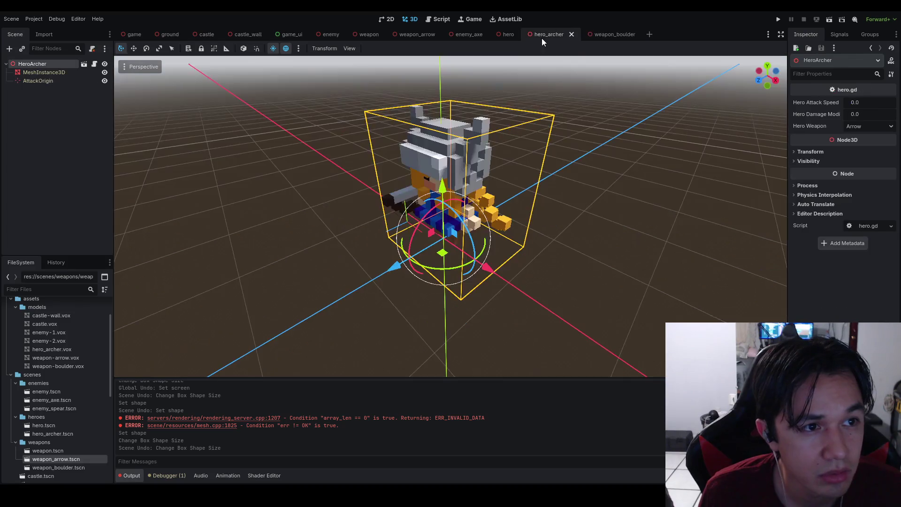
drag(415, 34, 565, 34)
drag(615, 134, 531, 167)
click(515, 268)
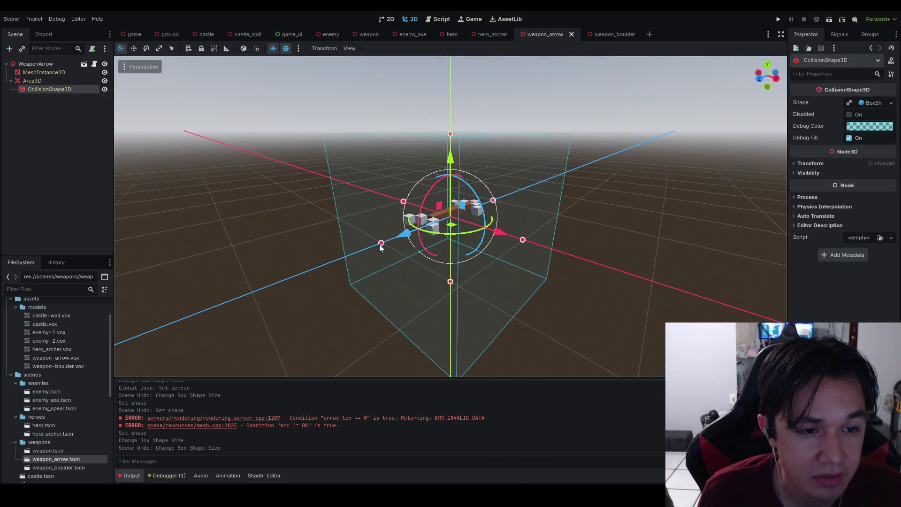
drag(381, 247, 408, 226)
Cycle through the enemy, hero_archer and arrow scenes, deselect the shape, and bring up the base weapon scene
click(330, 34)
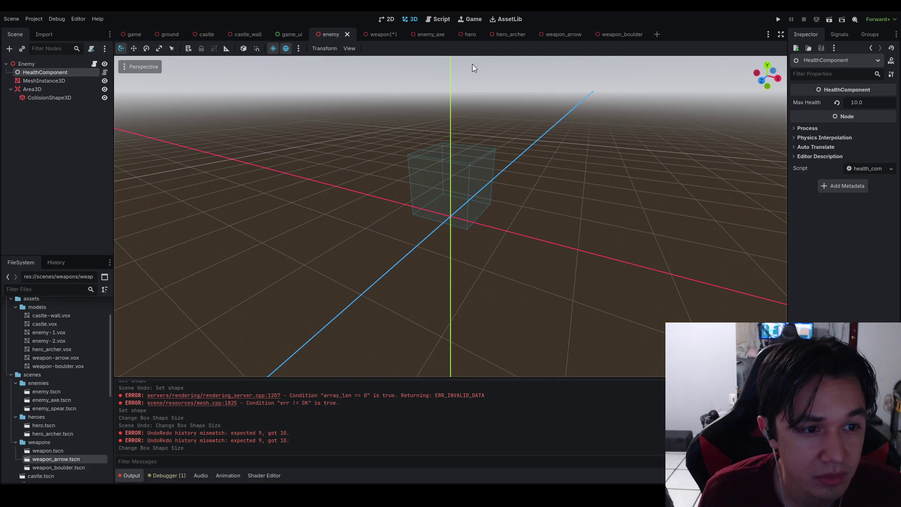
key(ctrl+Tab)
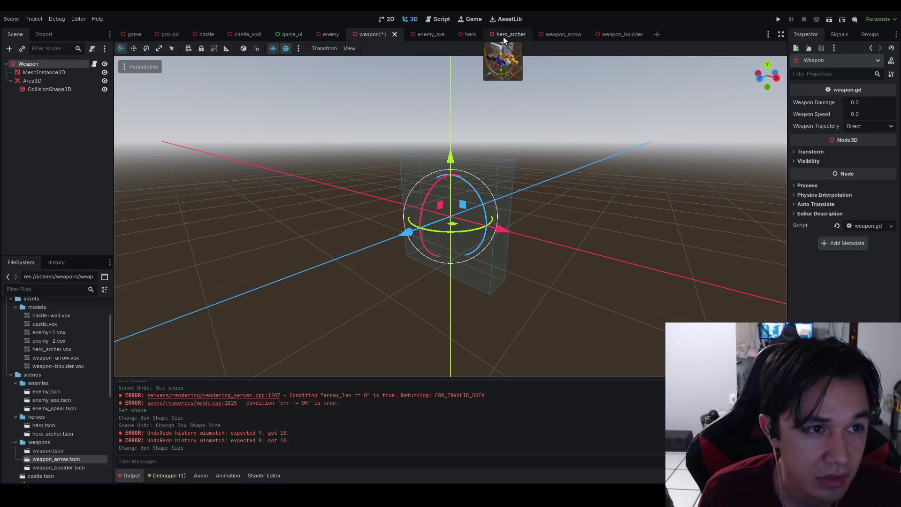
click(504, 35)
click(554, 36)
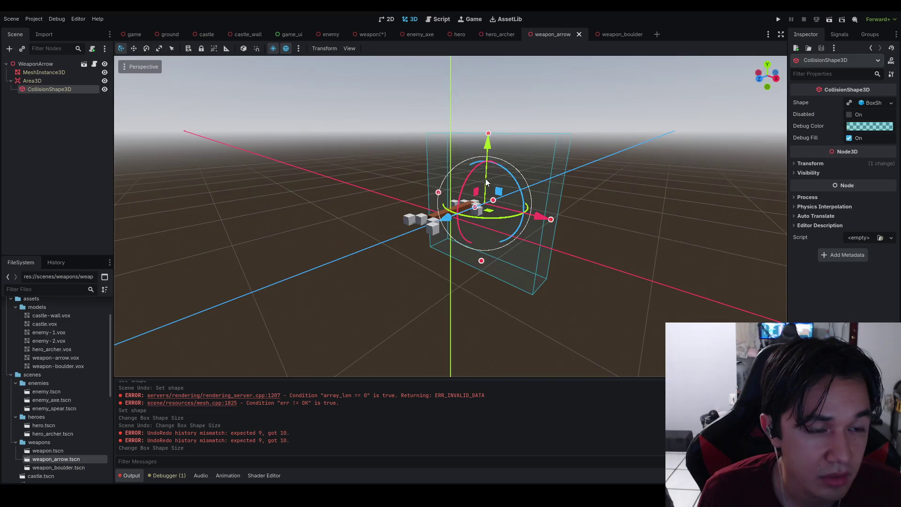
click(571, 199)
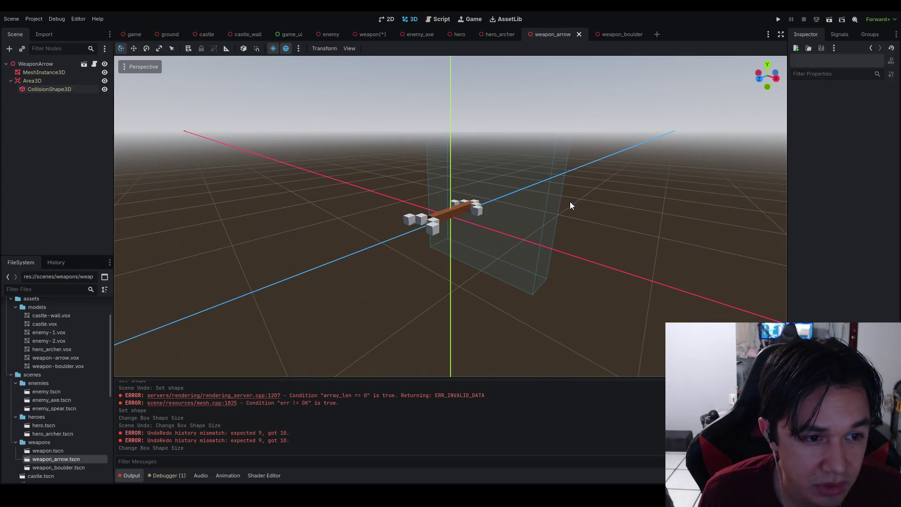
click(370, 35)
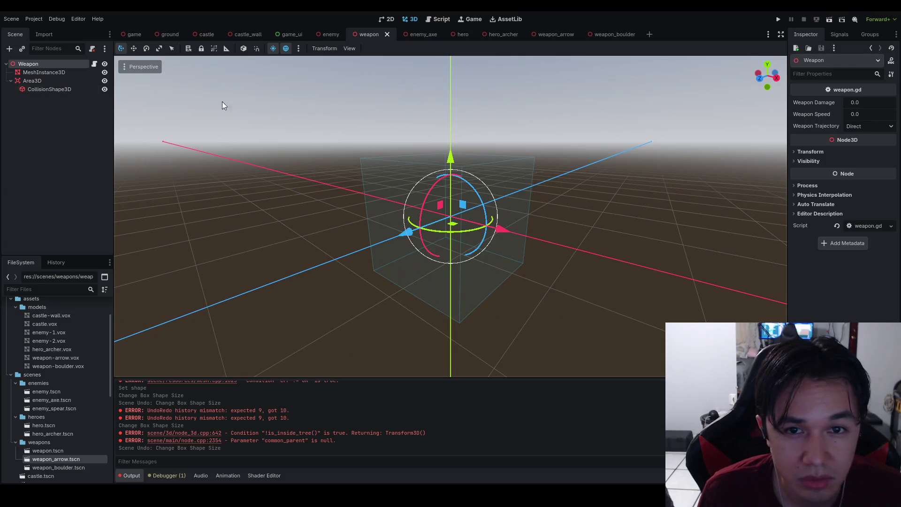
Make the weapon's CollisionShape3D shape a unique copy for this scene
click(46, 90)
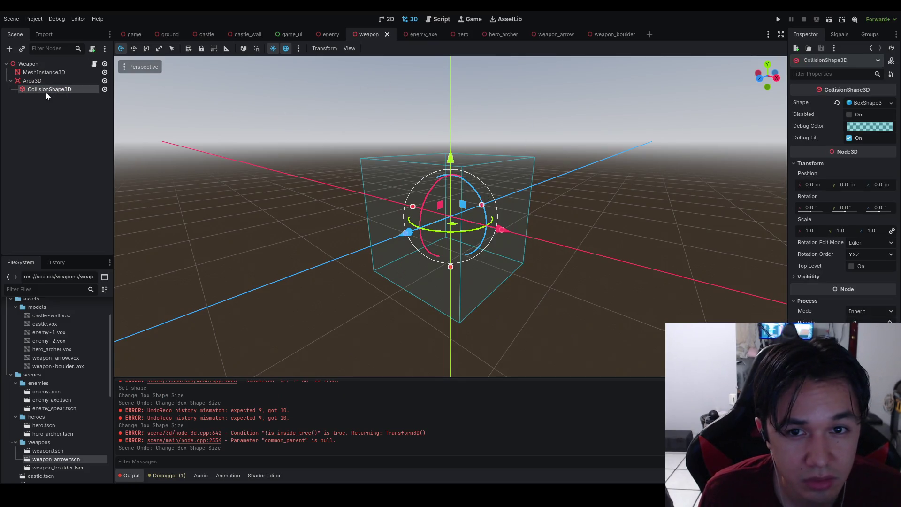
click(890, 74)
click(872, 176)
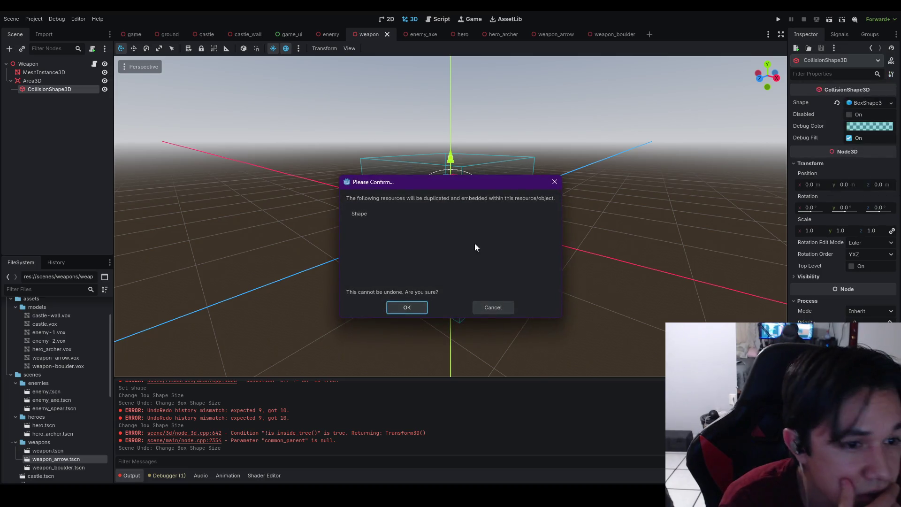
click(405, 303)
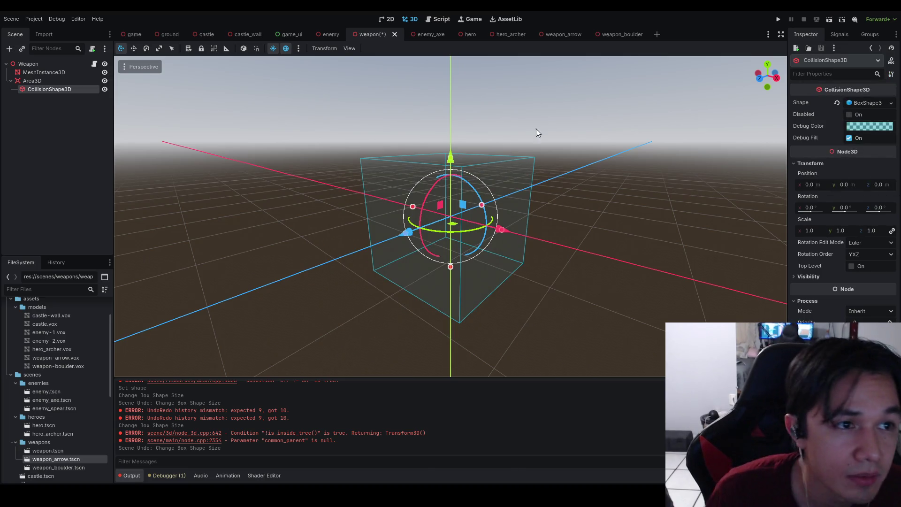
Shrink the arrow's collision box along X, save, and undo the weapon scene's last box change
click(558, 34)
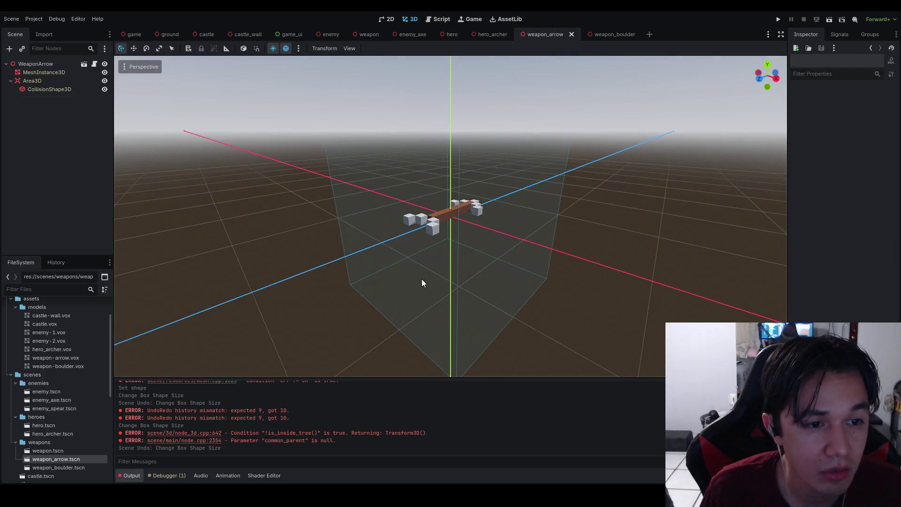
click(43, 89)
drag(513, 242, 455, 218)
key(ctrl+s)
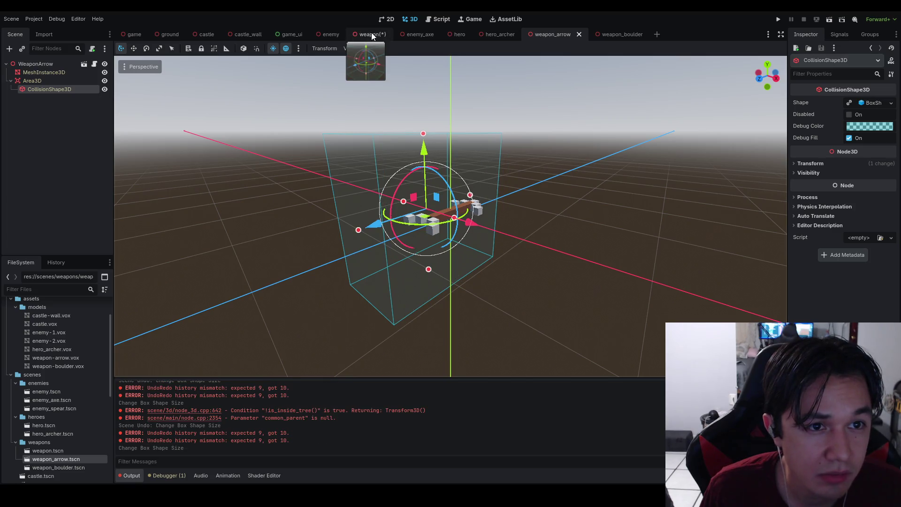
click(372, 36)
key(ctrl+z)
Make the arrow's collision shape unique and lower the box top to about 0.87 height
click(556, 36)
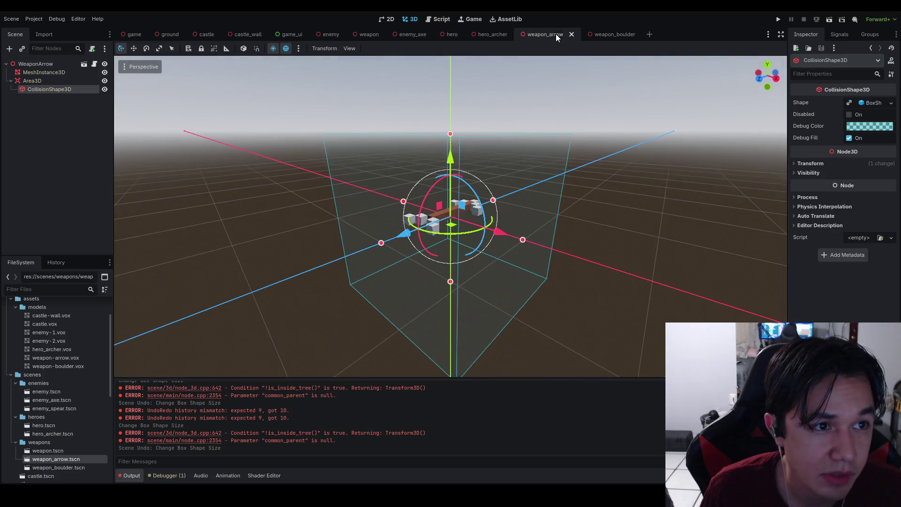
click(891, 74)
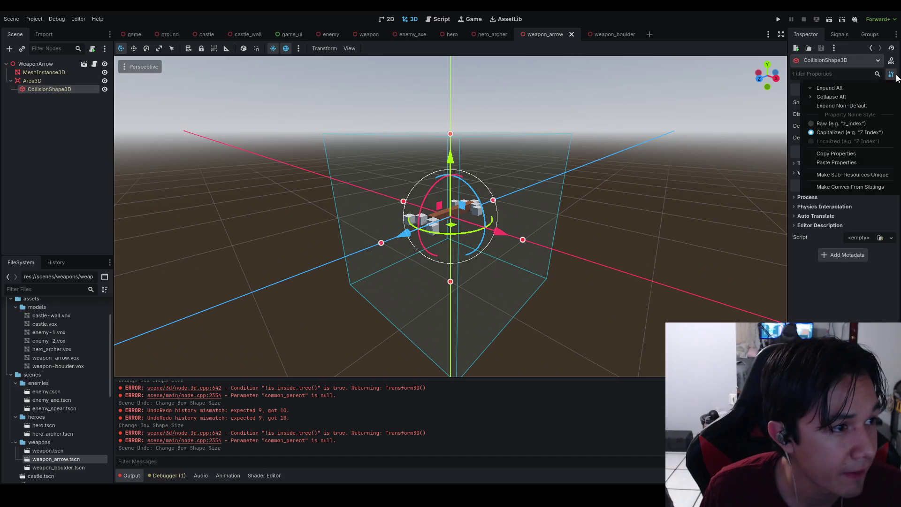
click(846, 176)
click(403, 306)
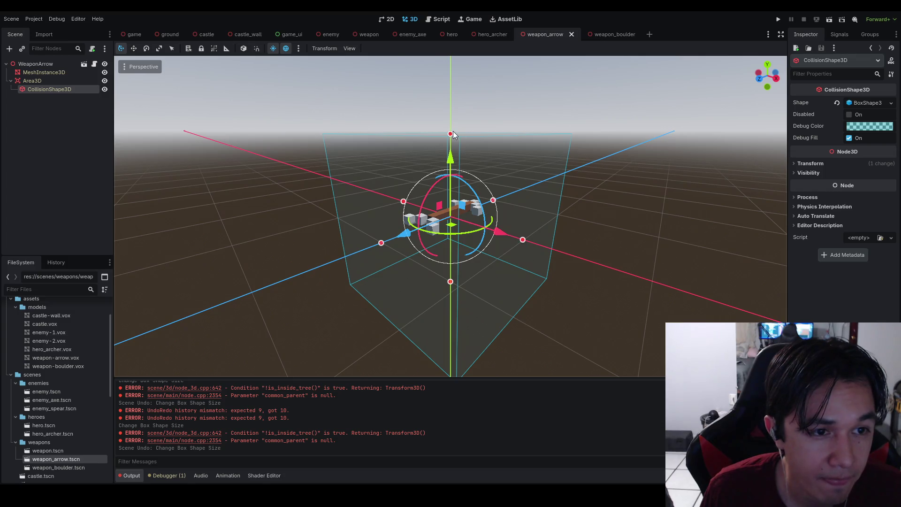
mouse_move(451, 134)
mouse_down()
mouse_move(451, 226)
mouse_move(450, 200)
mouse_up()
Shorten the base weapon's collision box from below and narrow it, then save the weapon scene
click(405, 34)
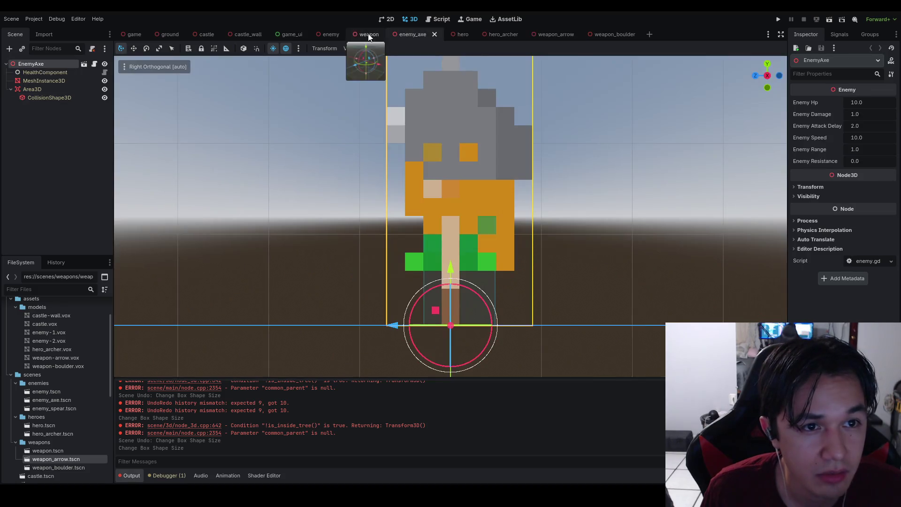
click(356, 36)
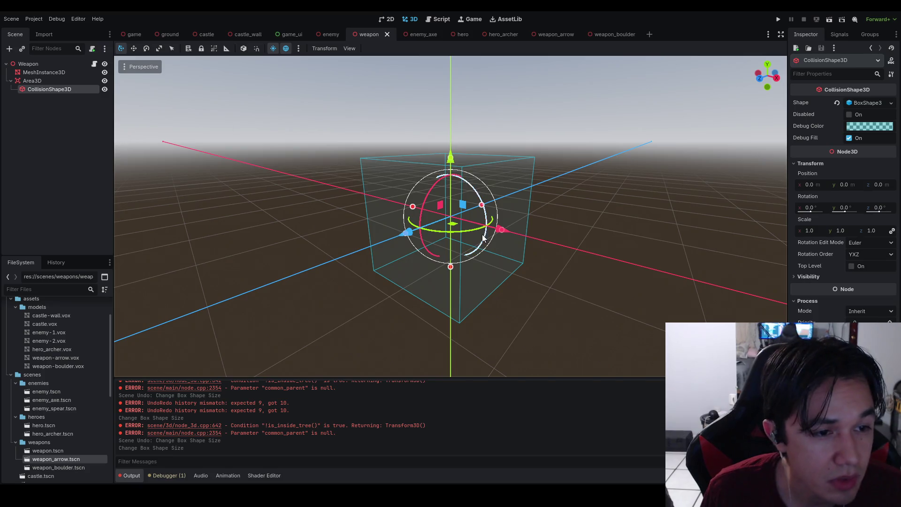
drag(450, 267, 451, 239)
mouse_move(414, 208)
mouse_down()
mouse_move(437, 217)
mouse_move(475, 210)
mouse_move(468, 218)
mouse_up()
key(ctrl+s)
click(557, 217)
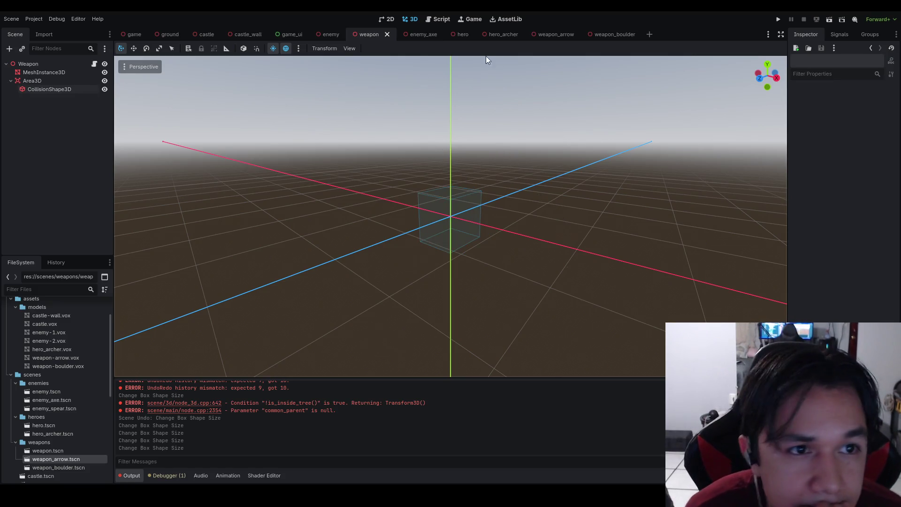
mouse_move(498, 33)
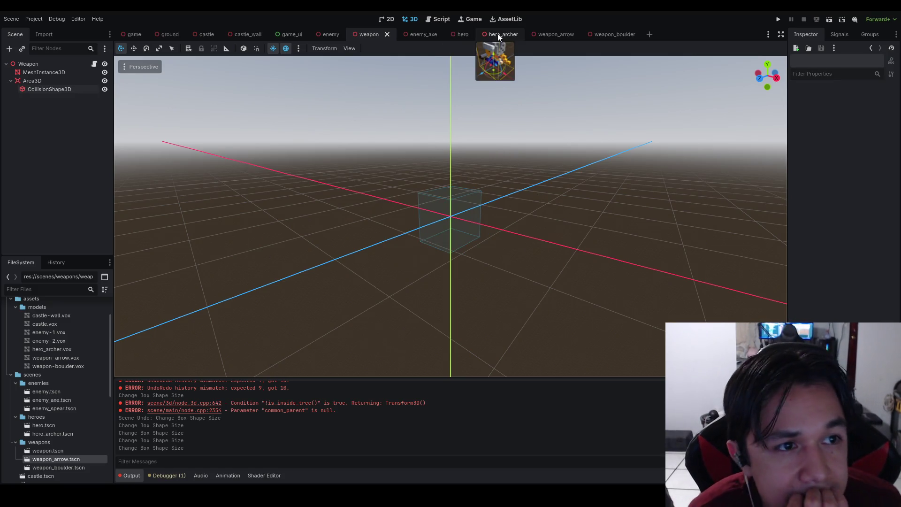
click(46, 81)
click(49, 89)
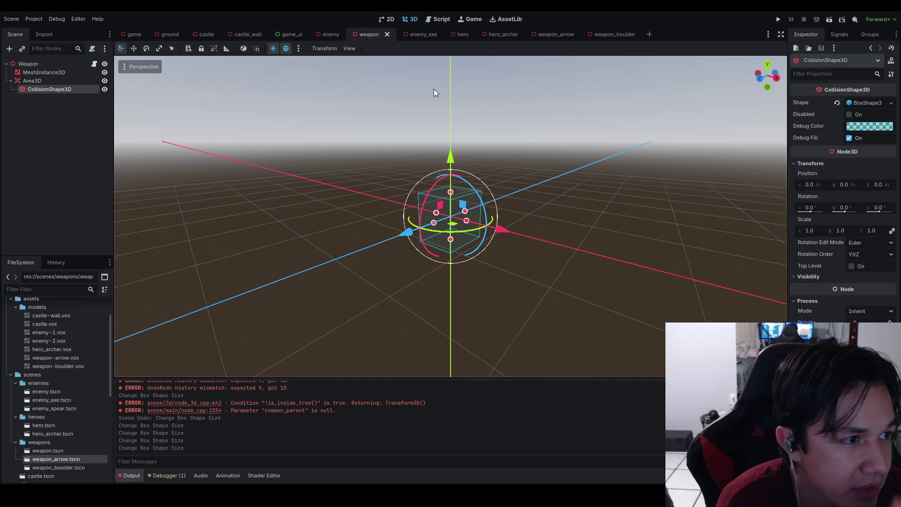
click(547, 34)
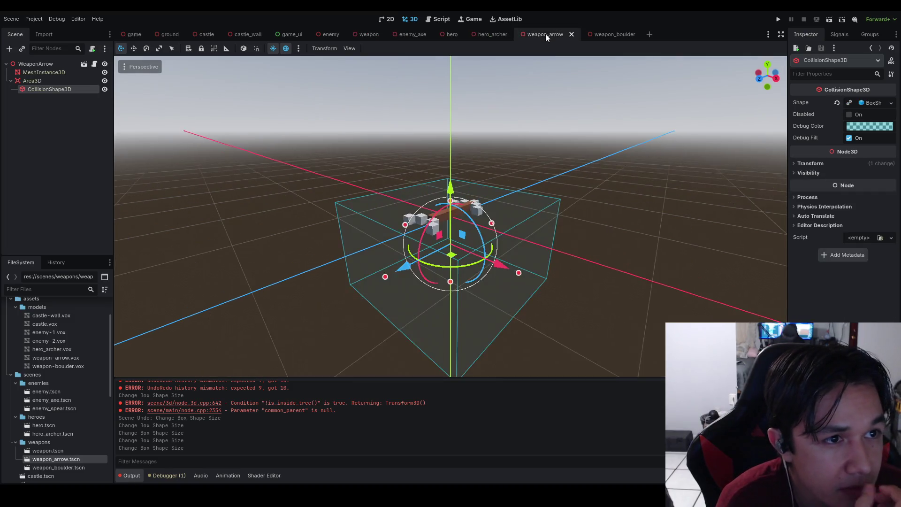
In front view, fit the arrow's collision box height and width tightly around the arrow, then save
click(760, 79)
scroll(449, 221, up, 10)
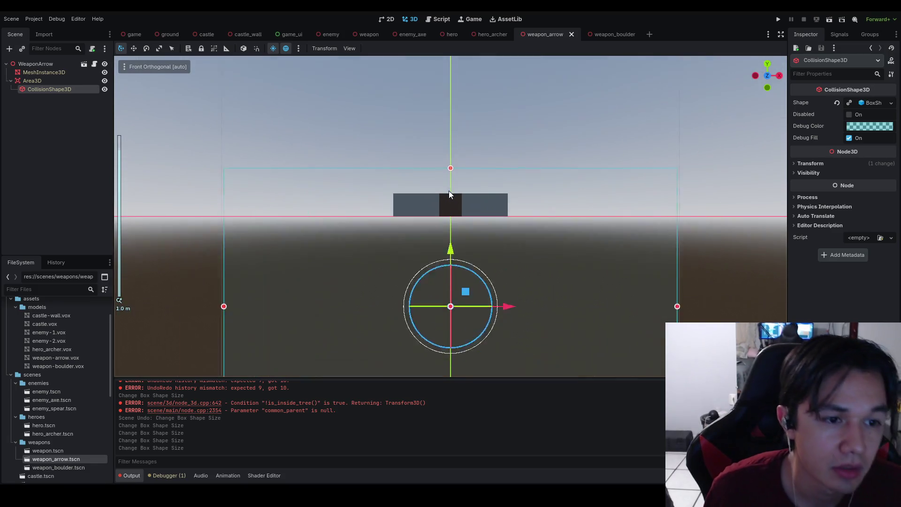
scroll(458, 244, down, 3)
key(KP_5)
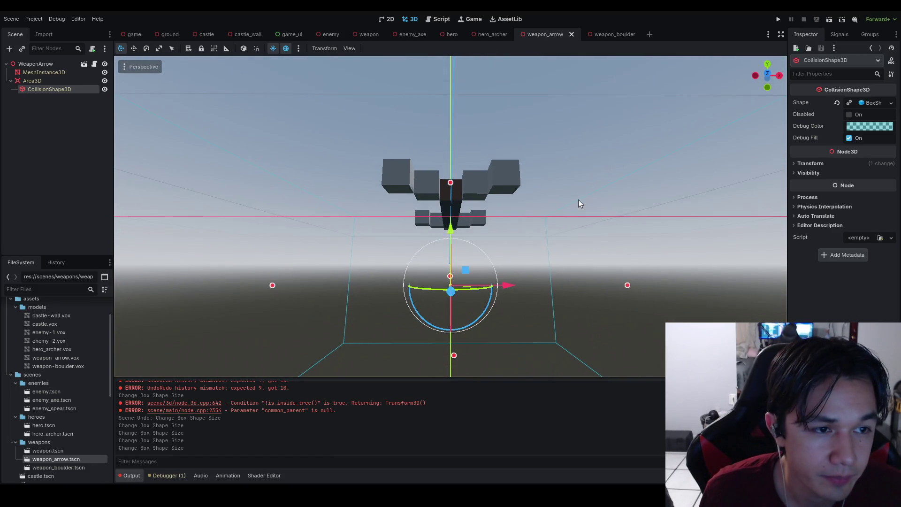
click(768, 74)
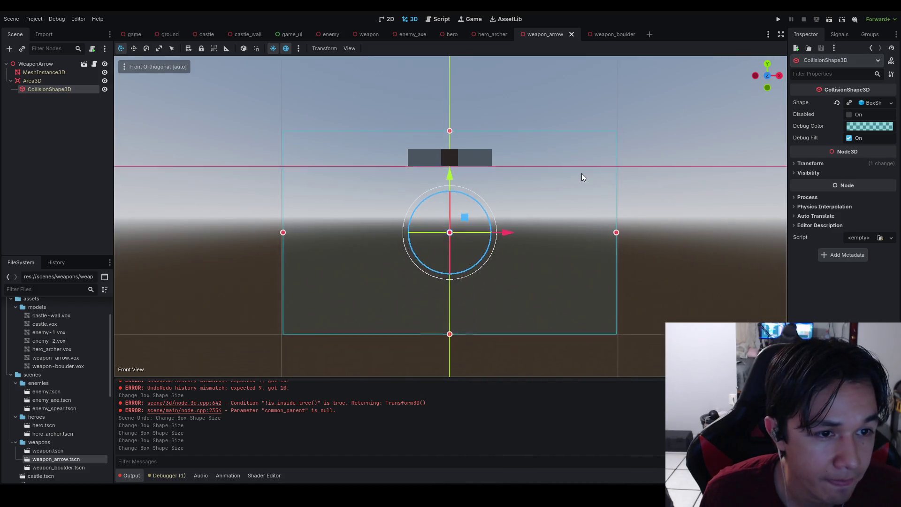
mouse_move(456, 330)
mouse_down()
mouse_move(461, 171)
mouse_move(472, 159)
mouse_up()
drag(450, 130, 457, 149)
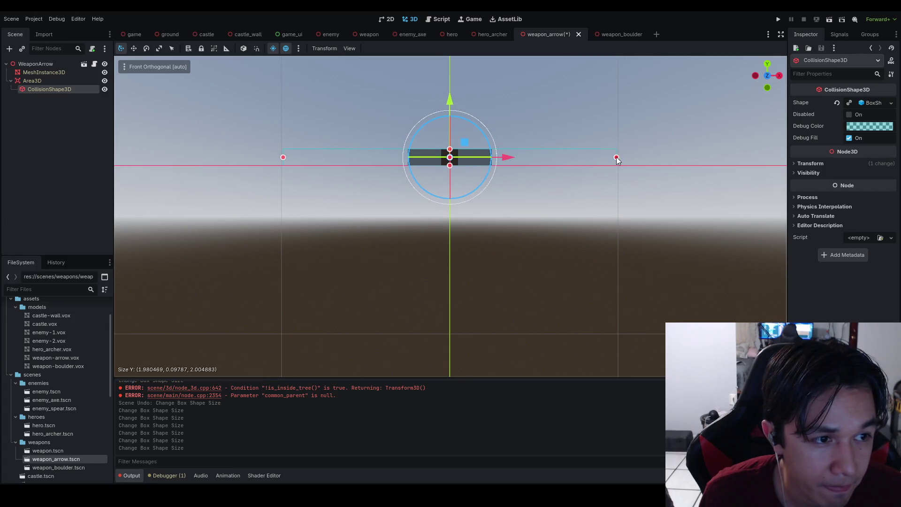
drag(533, 157, 491, 152)
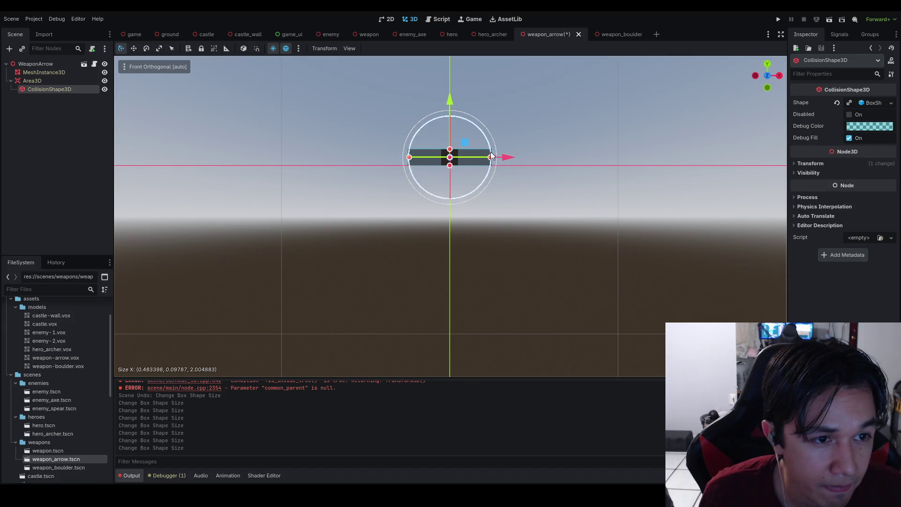
click(604, 170)
scroll(603, 170, down, 3)
mouse_move(580, 170)
mouse_down()
mouse_move(495, 261)
mouse_move(540, 207)
mouse_up()
key(ctrl+s)
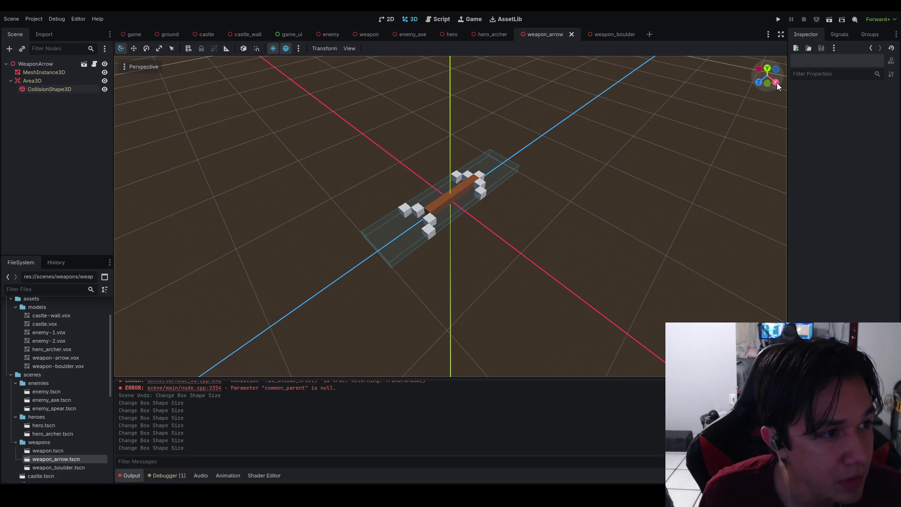
From the side view, trim the box length to the shaft, reaching about 0.48 × 0.10 × 1.09
click(776, 82)
click(516, 187)
drag(528, 190, 505, 192)
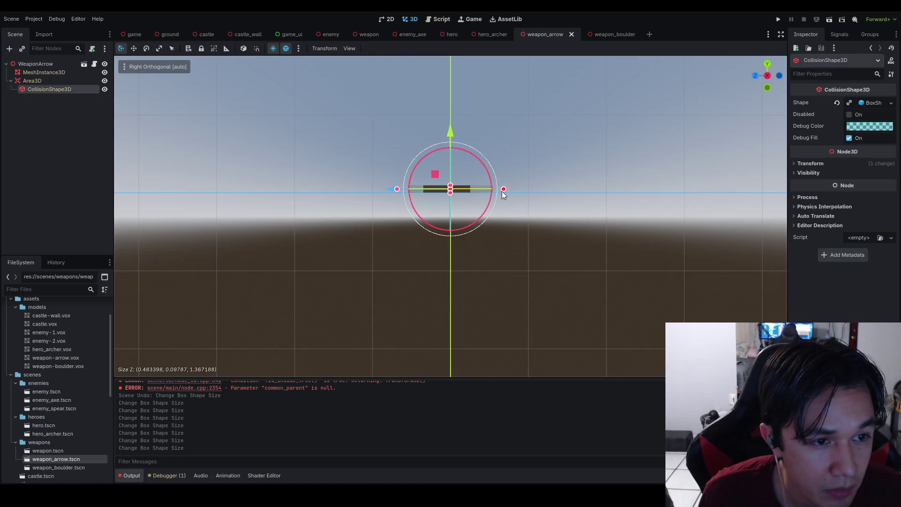
click(571, 191)
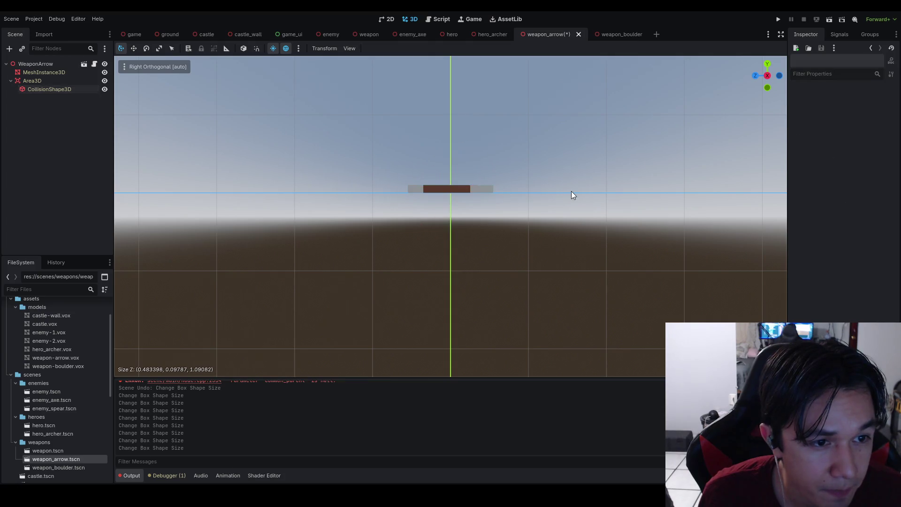
scroll(539, 193, down, 2)
mouse_move(583, 199)
mouse_down()
mouse_move(539, 192)
mouse_move(627, 259)
mouse_move(621, 291)
mouse_up()
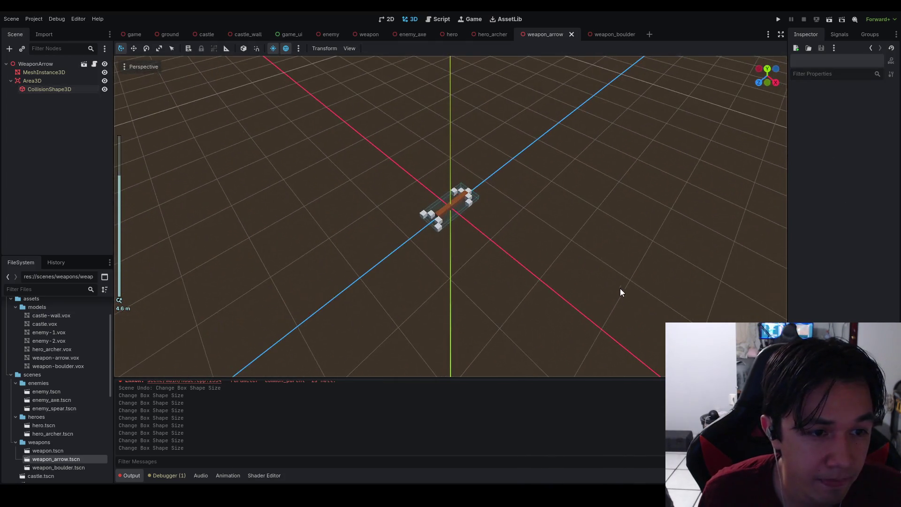
scroll(622, 291, up, 3)
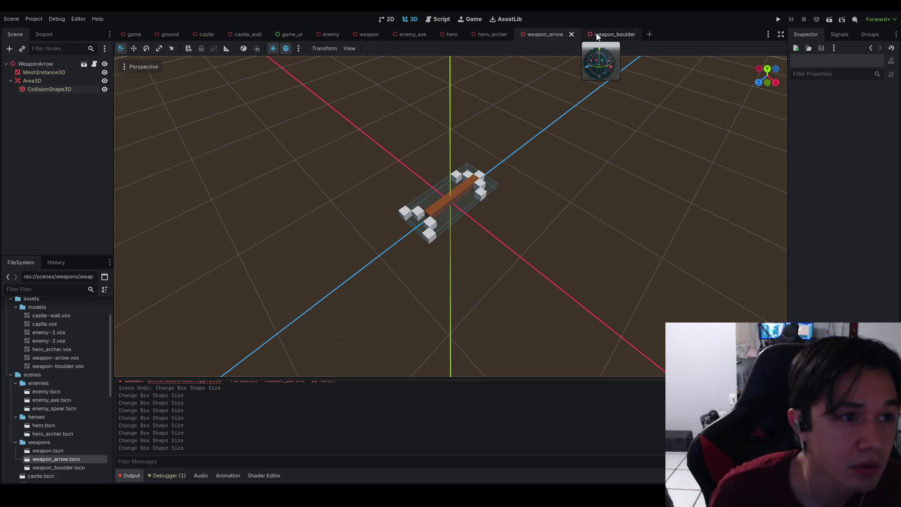
click(600, 34)
mouse_move(554, 148)
mouse_down()
mouse_move(636, 112)
mouse_move(559, 112)
mouse_up()
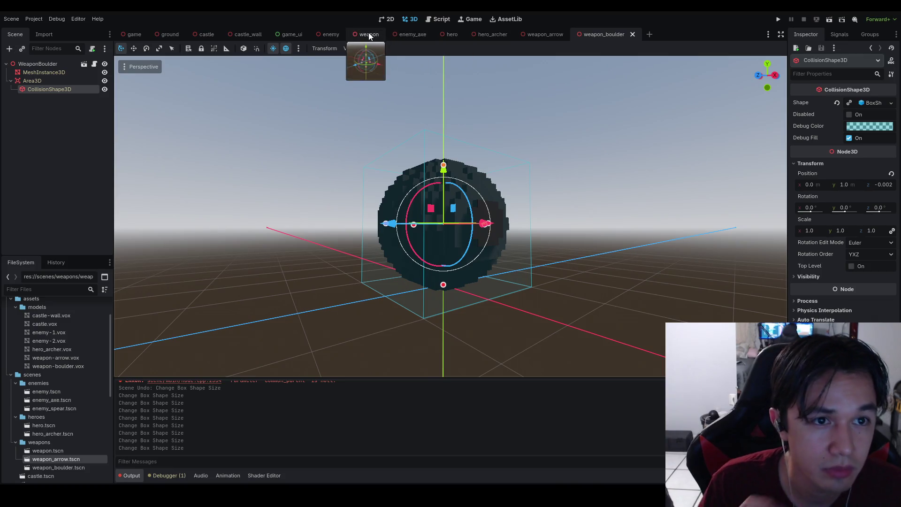
click(369, 35)
right_click(63, 89)
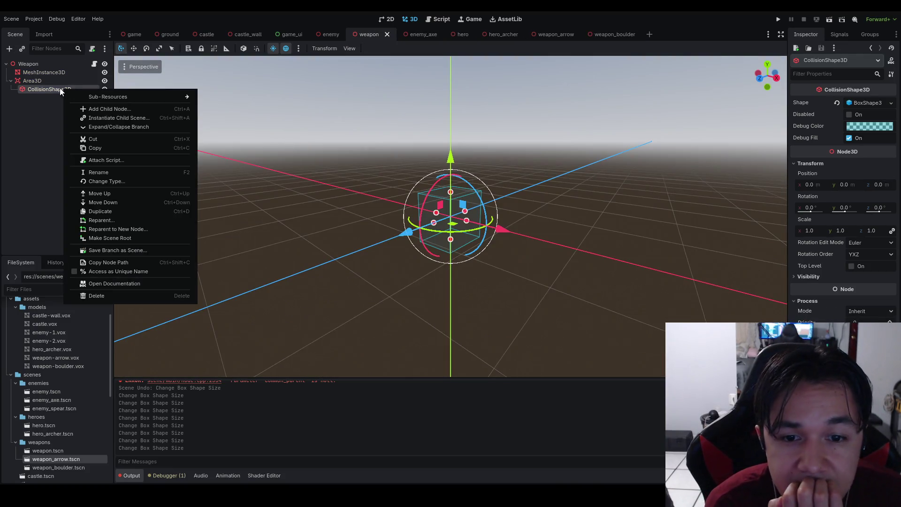
click(51, 92)
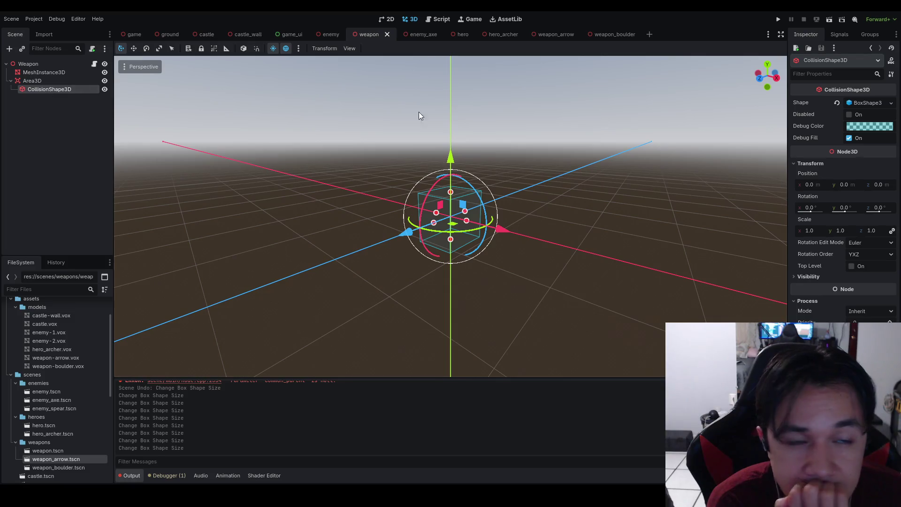
click(891, 74)
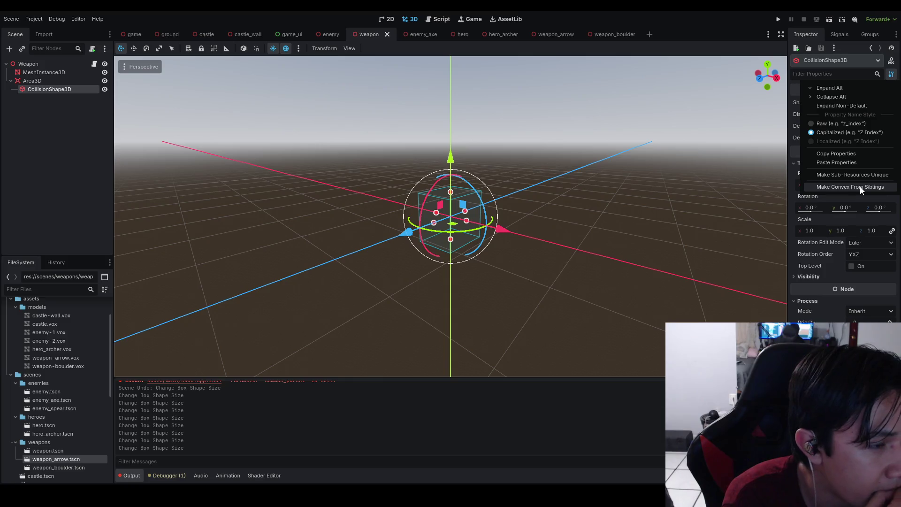
click(807, 70)
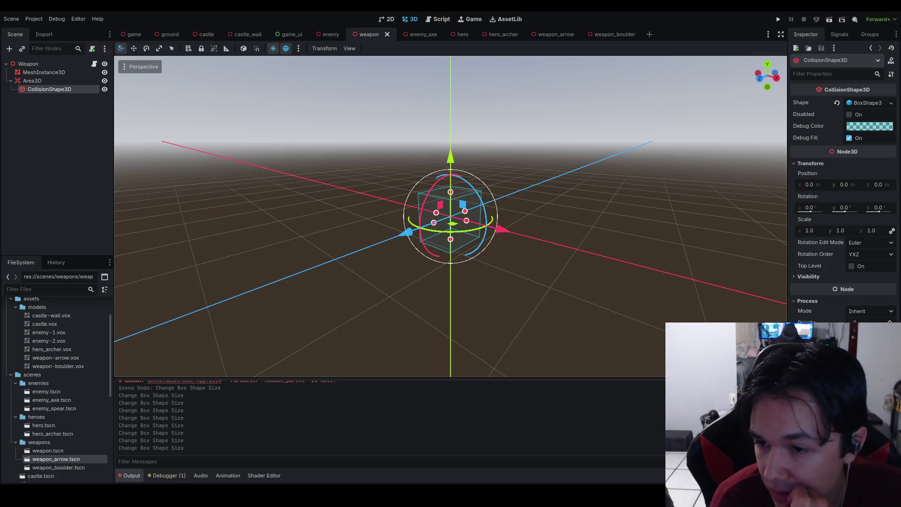
click(528, 119)
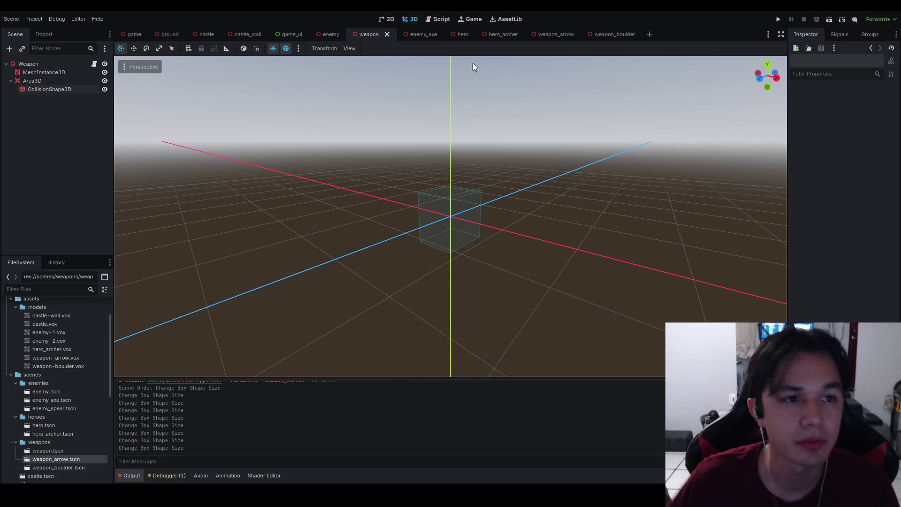
click(605, 34)
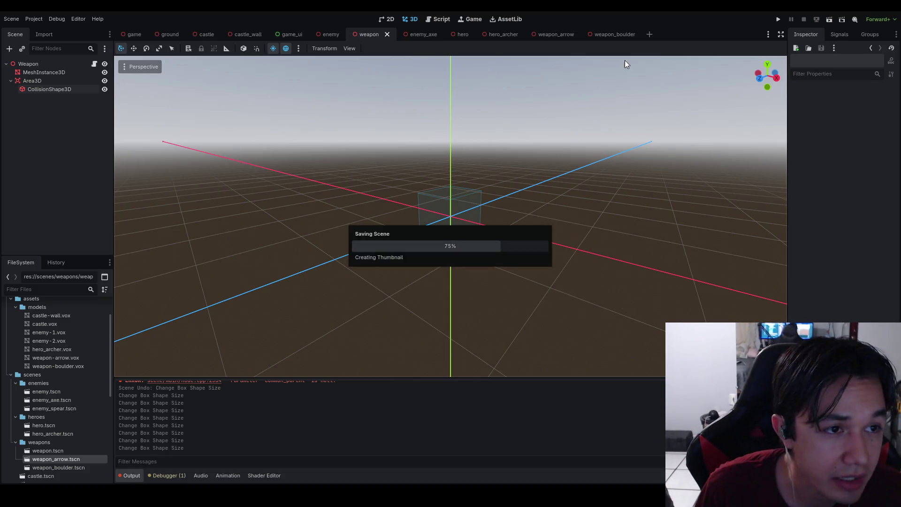
mouse_move(579, 137)
mouse_down()
mouse_move(595, 181)
mouse_move(577, 167)
mouse_move(614, 139)
mouse_move(589, 159)
mouse_move(612, 121)
mouse_move(631, 121)
mouse_move(570, 173)
mouse_up()
scroll(591, 178, down, 2)
scroll(570, 174, down, 1)
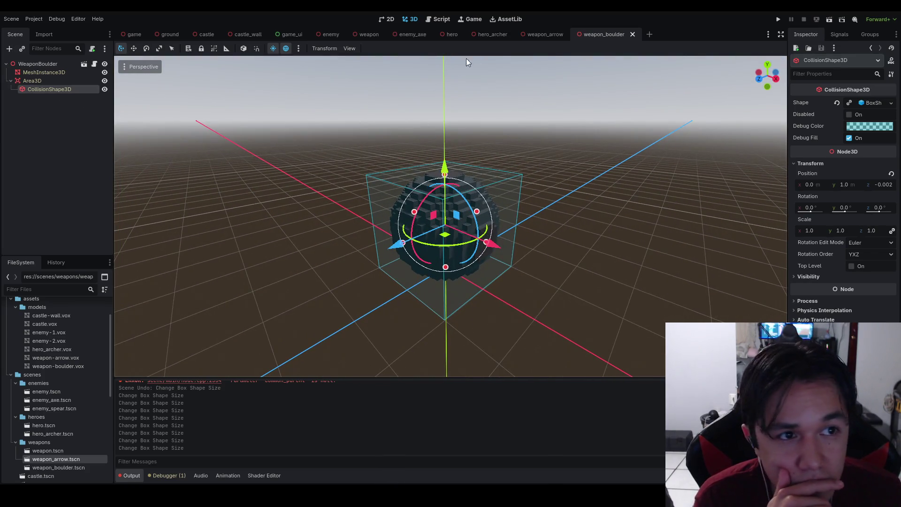
Set the WeaponBoulder root's Weapon Trajectory to Parabolic
click(542, 37)
click(601, 35)
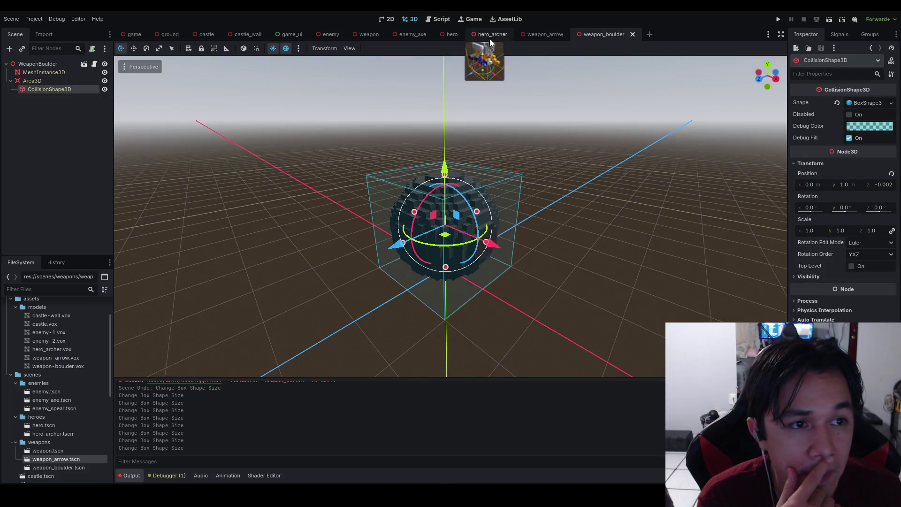
click(478, 38)
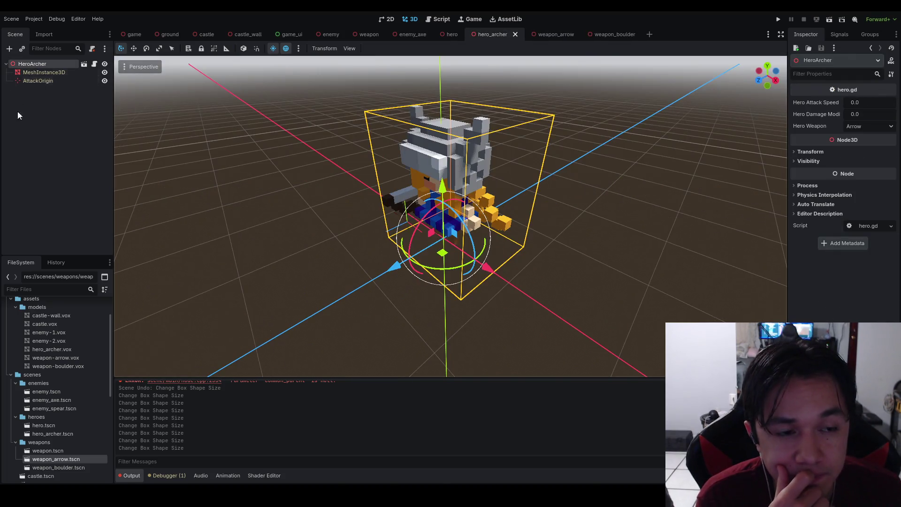
click(606, 36)
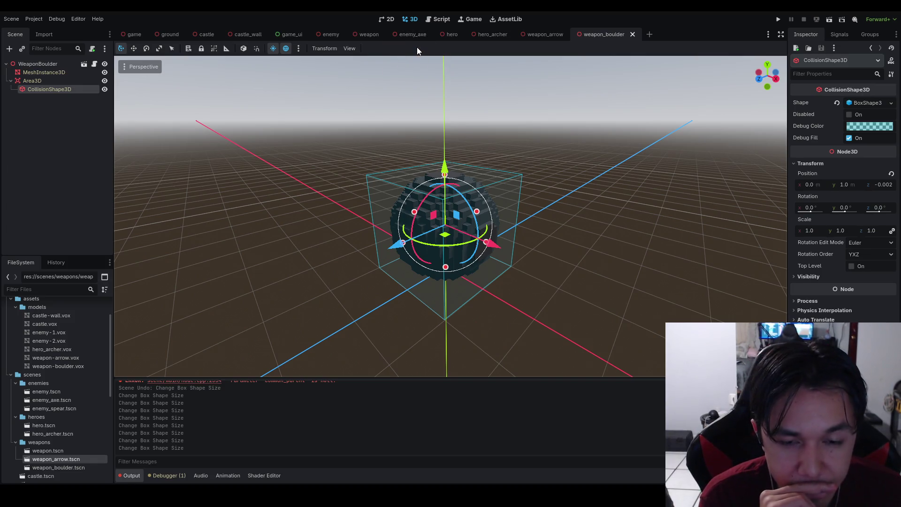
drag(435, 69, 453, 68)
click(50, 64)
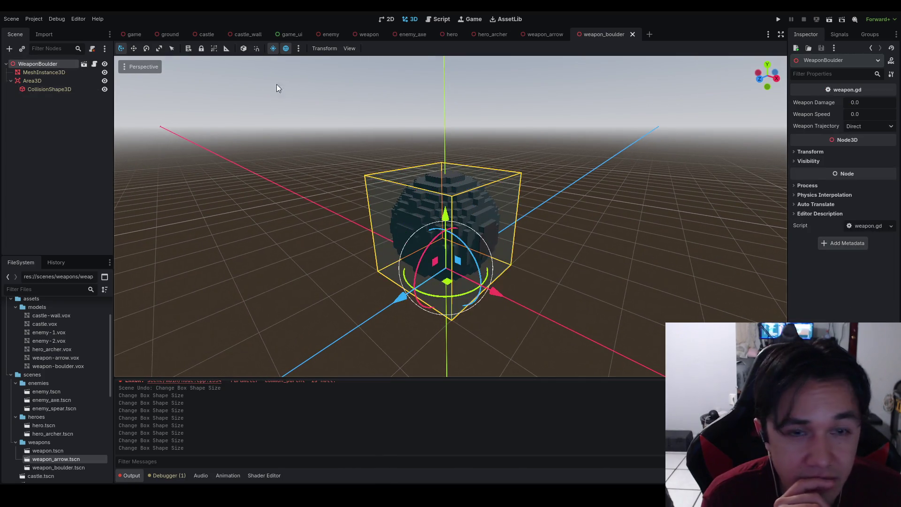
click(881, 126)
click(872, 149)
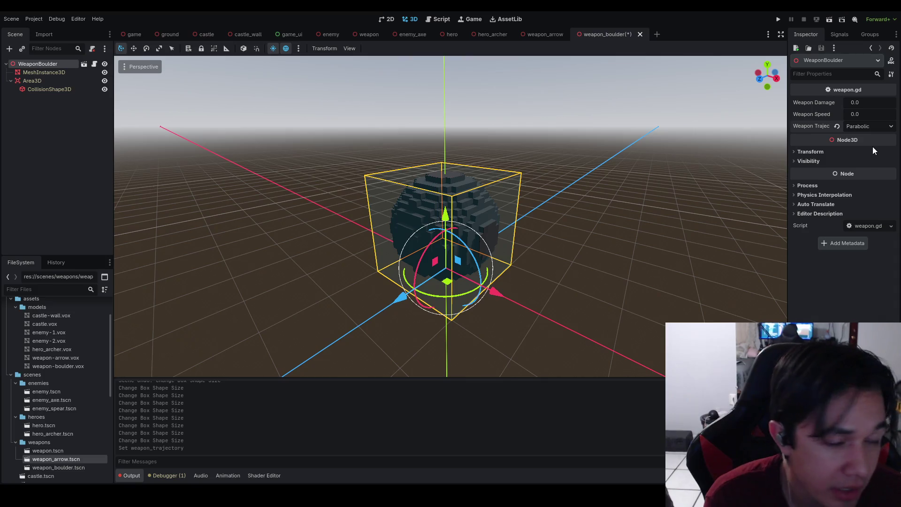
Set Weapon Speed to 1 and Weapon Damage to 5, then save weapon_boulder
click(869, 113)
text(1)
key(Return)
click(870, 102)
text(5)
key(Return)
key(ctrl+s)
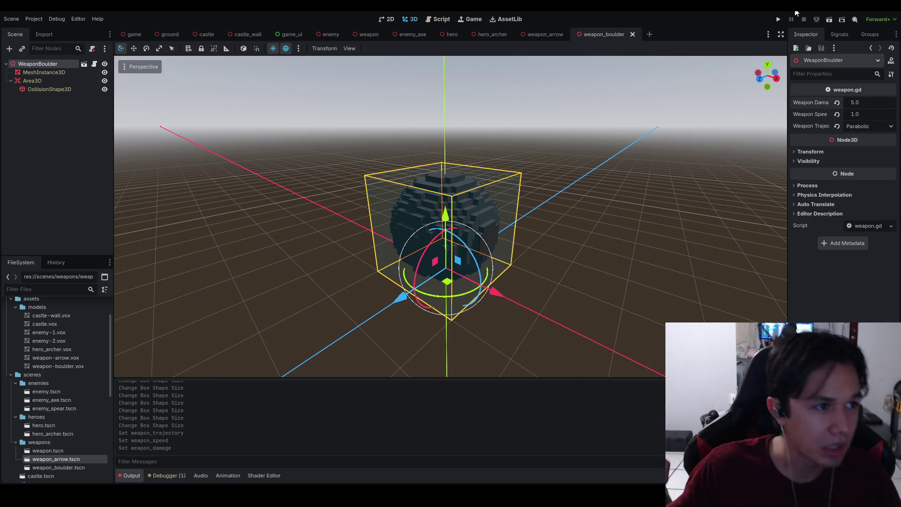
Test-run the game twice, moving the game window aside and closing it each time
key(F5)
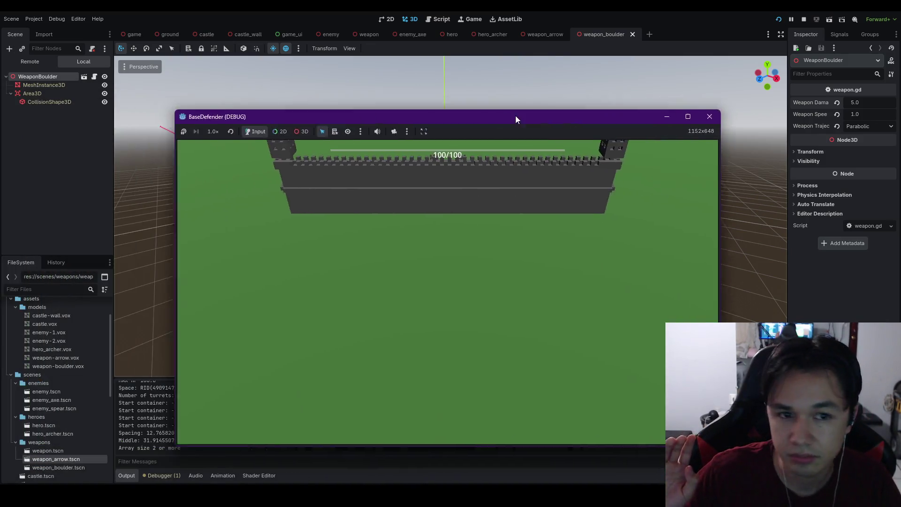
drag(515, 115, 514, 94)
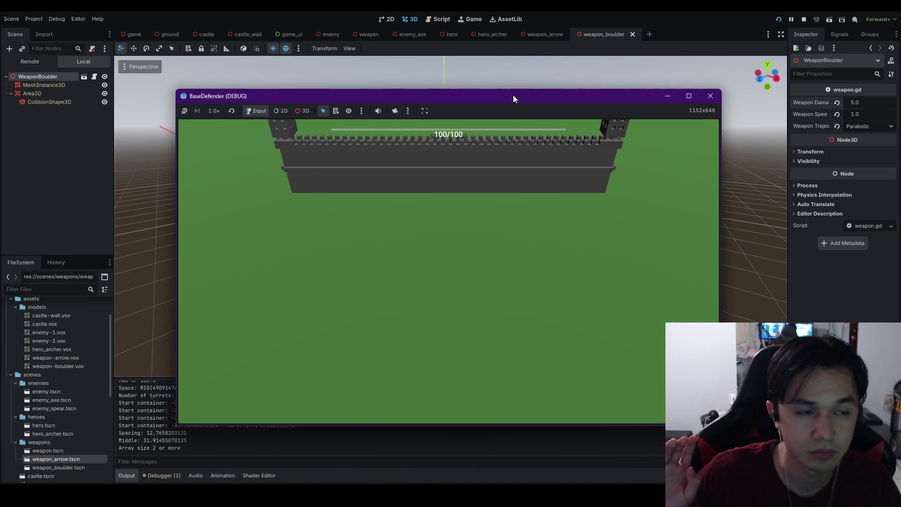
click(708, 95)
click(779, 20)
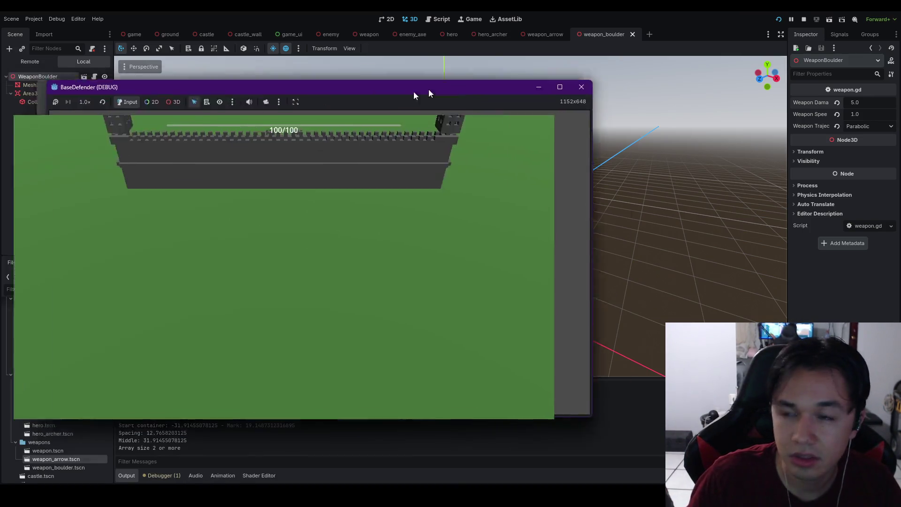
drag(429, 88, 706, 87)
click(690, 71)
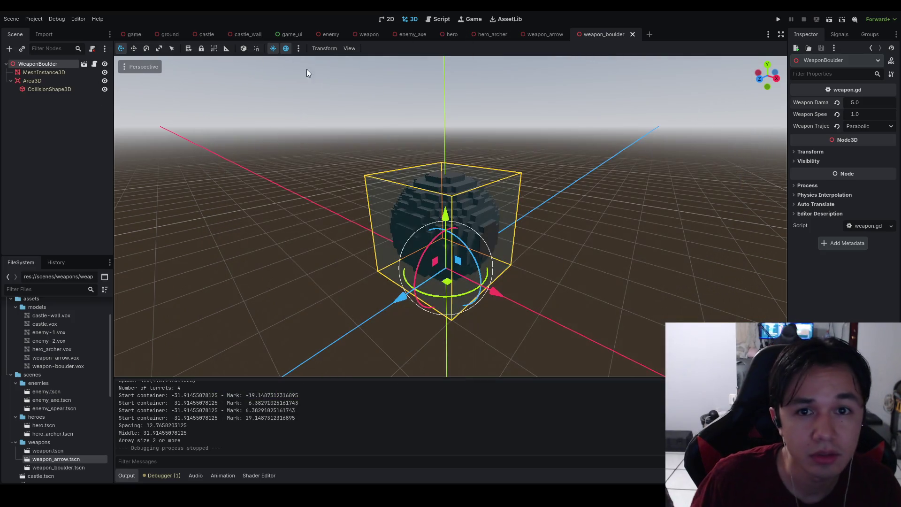
click(348, 149)
Set Editor Settings Run > Window Placement Screen to Same as Editor, then rerun and close the game
click(57, 18)
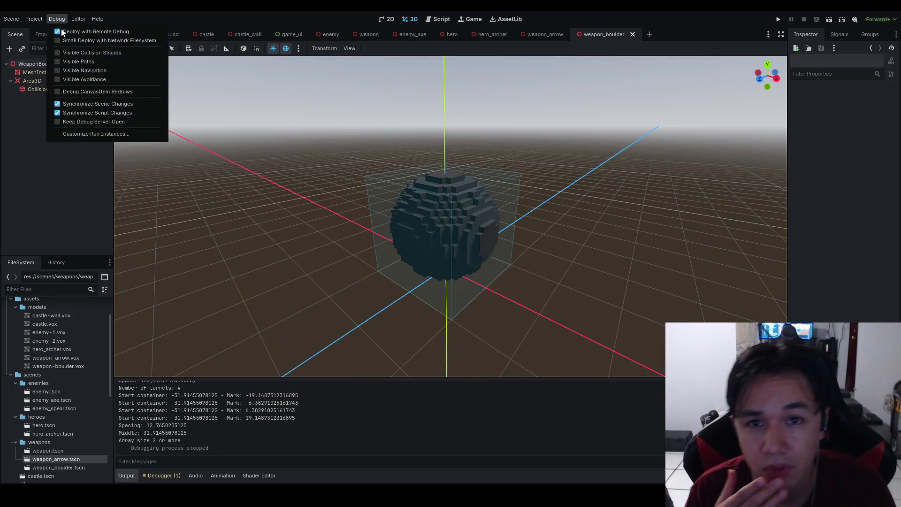
mouse_move(79, 18)
mouse_move(93, 53)
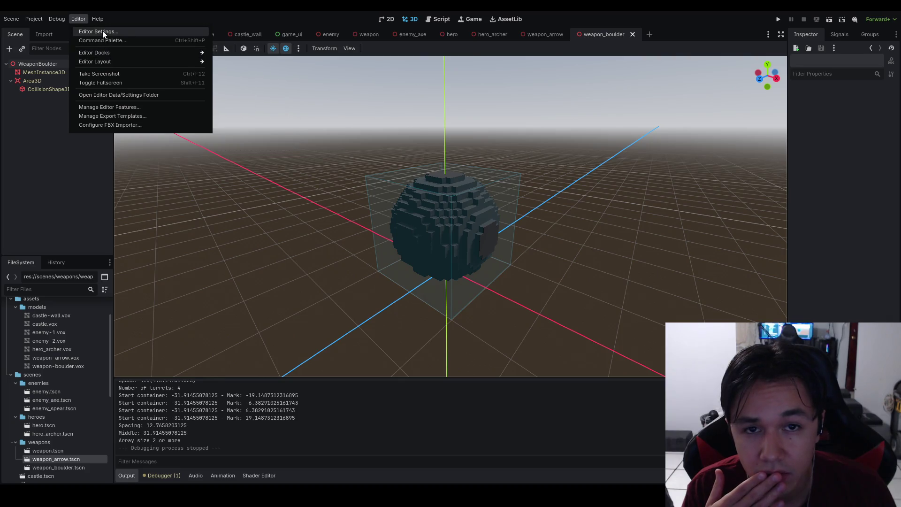
click(99, 31)
scroll(329, 317, down, 3)
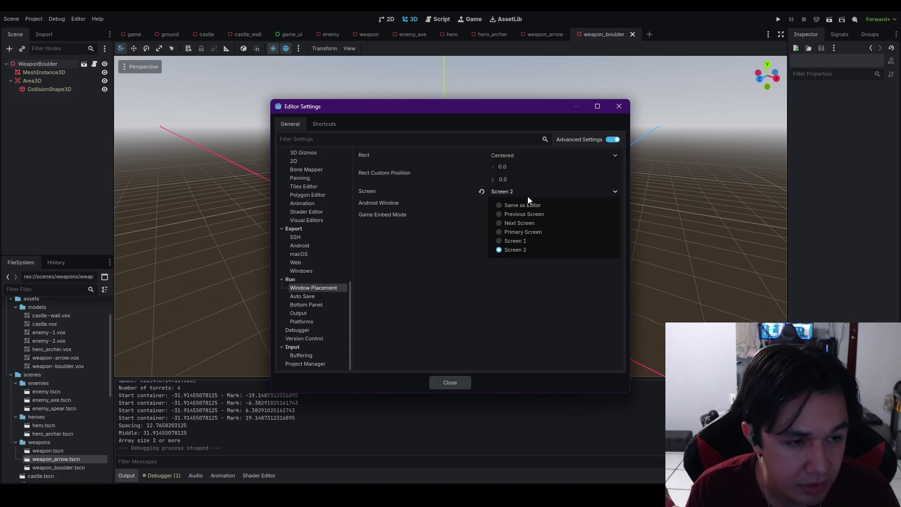
click(529, 207)
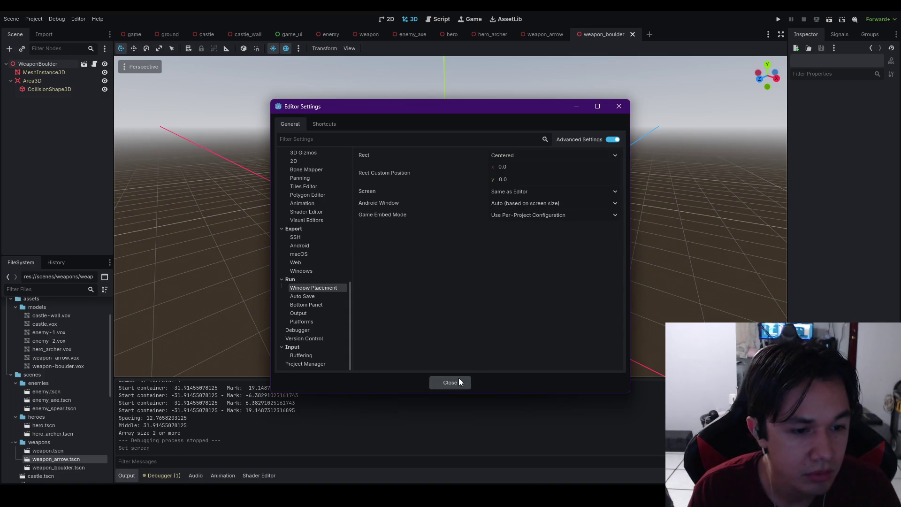
click(460, 382)
click(778, 19)
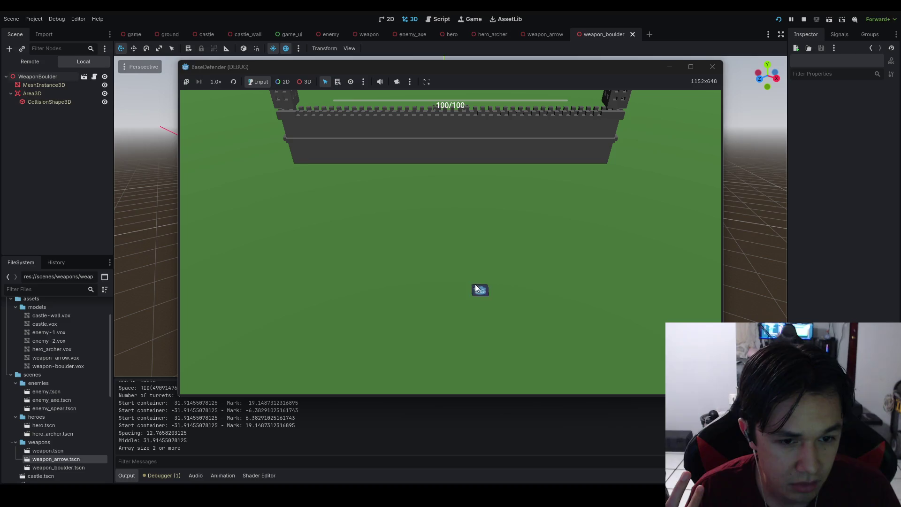
click(712, 67)
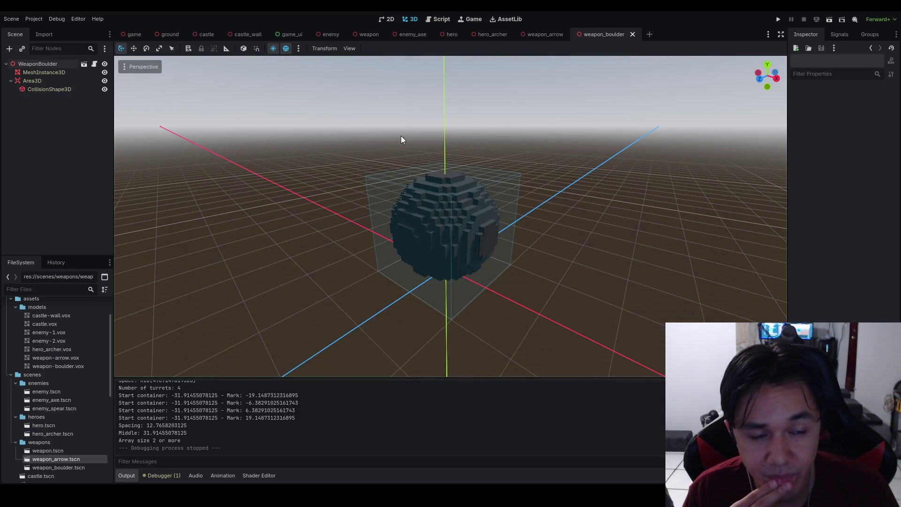
Open the castle scene and raise AttackOriginPoint above the castle top to about 6.3
click(201, 34)
mouse_move(429, 148)
mouse_down()
mouse_move(525, 117)
mouse_move(516, 167)
mouse_move(506, 156)
mouse_move(512, 160)
mouse_up()
scroll(517, 154, up, 3)
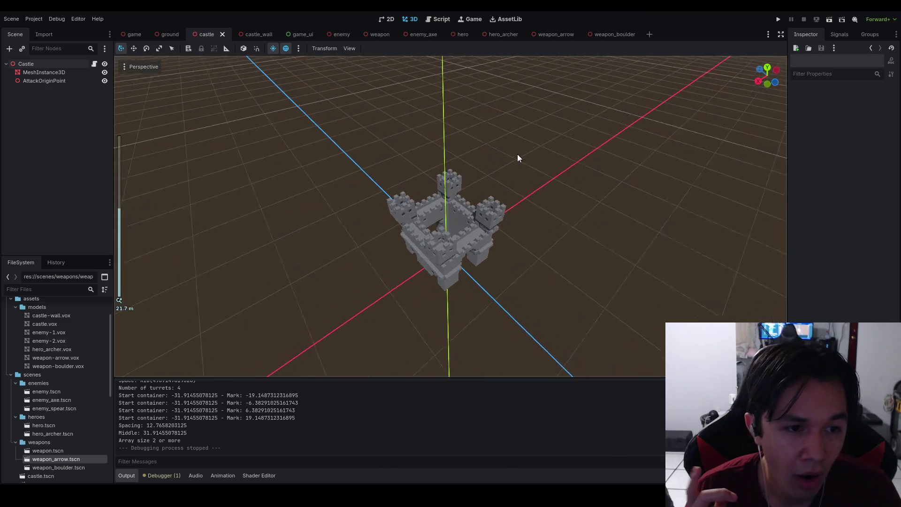
click(78, 80)
mouse_move(399, 179)
mouse_down()
mouse_move(445, 121)
mouse_move(432, 130)
mouse_move(467, 195)
mouse_move(561, 165)
mouse_move(629, 161)
mouse_up()
drag(476, 202, 499, 130)
mouse_move(634, 143)
mouse_down()
mouse_move(643, 98)
mouse_move(604, 139)
mouse_move(458, 184)
mouse_move(492, 168)
mouse_move(503, 105)
mouse_move(476, 121)
mouse_up()
Change AttackOriginPoint's node type to Marker3D
right_click(39, 85)
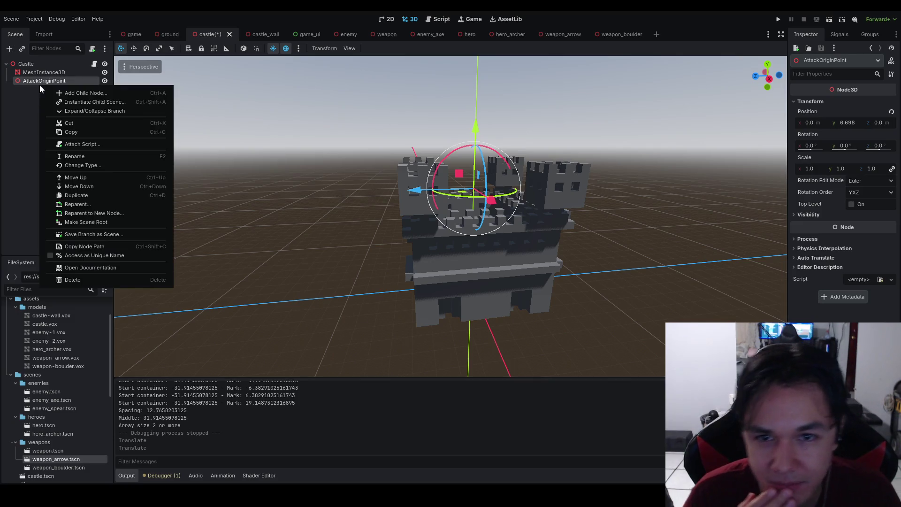
click(89, 160)
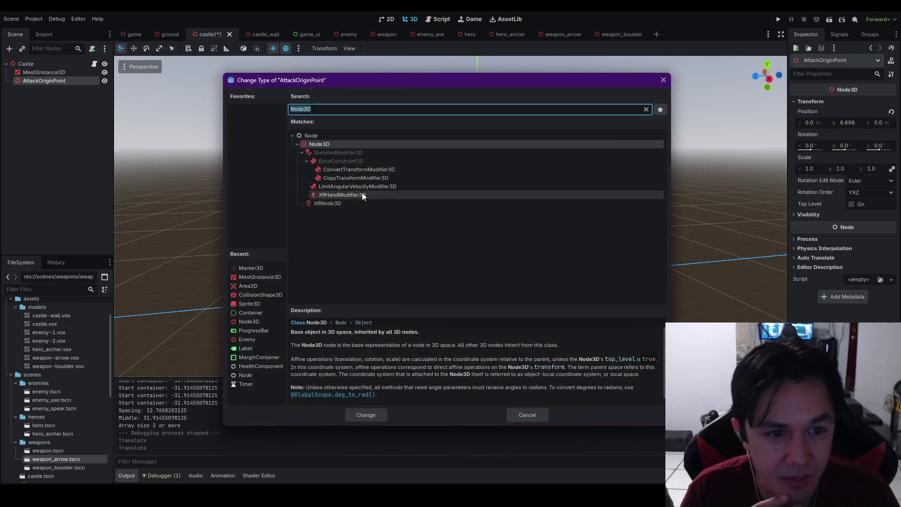
text(marke)
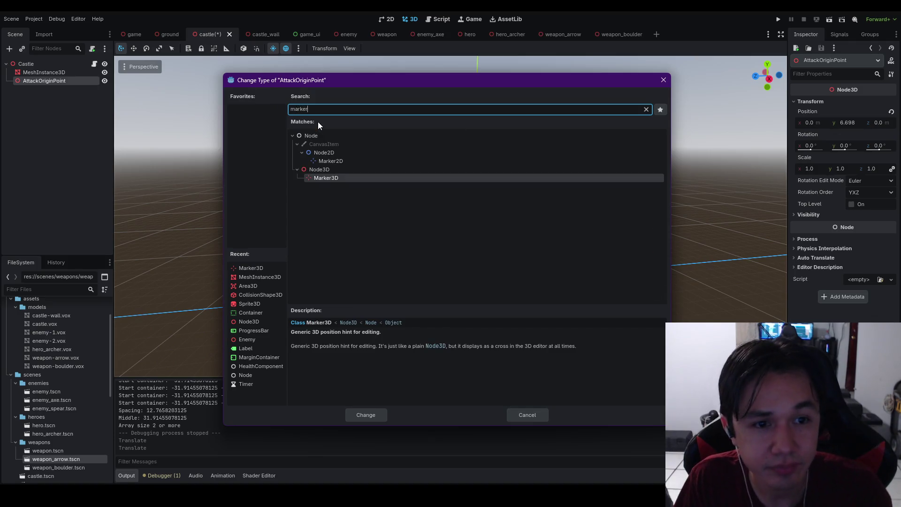
text(r)
click(366, 413)
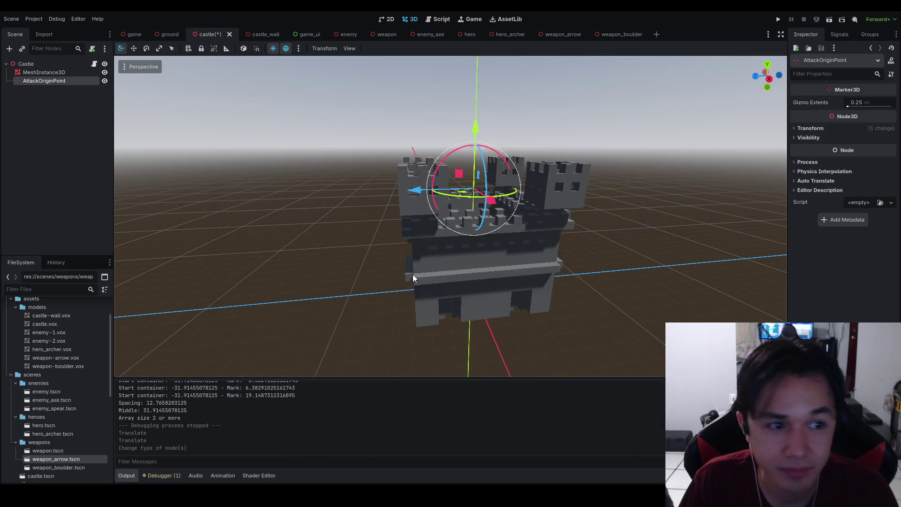
Set the AttackOriginPoint marker's Gizmo Extents to 0.5
click(303, 141)
mouse_move(303, 141)
mouse_down()
mouse_move(322, 195)
mouse_move(380, 229)
mouse_move(211, 155)
mouse_up()
click(38, 81)
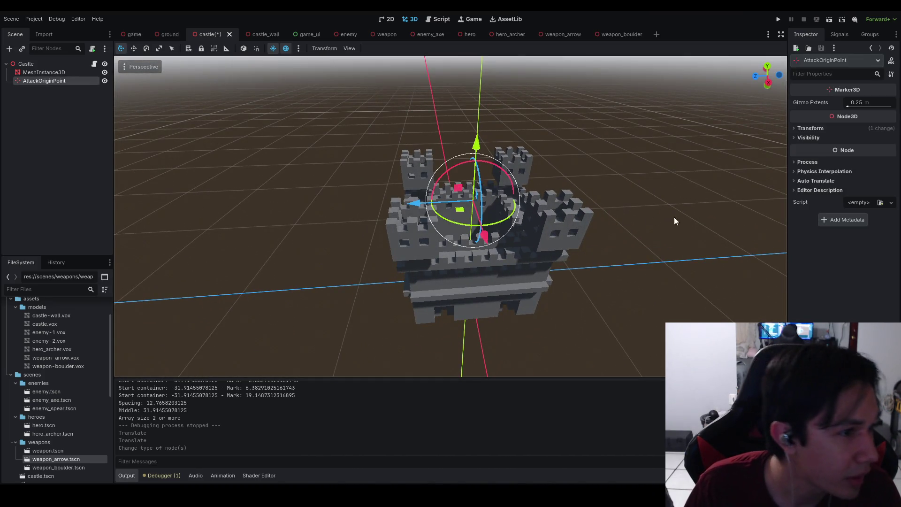
click(862, 103)
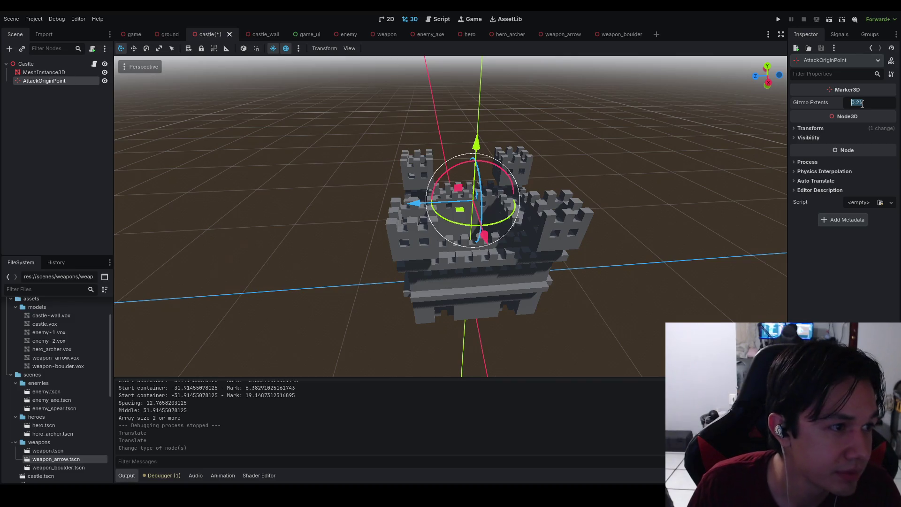
text(0.5)
key(Return)
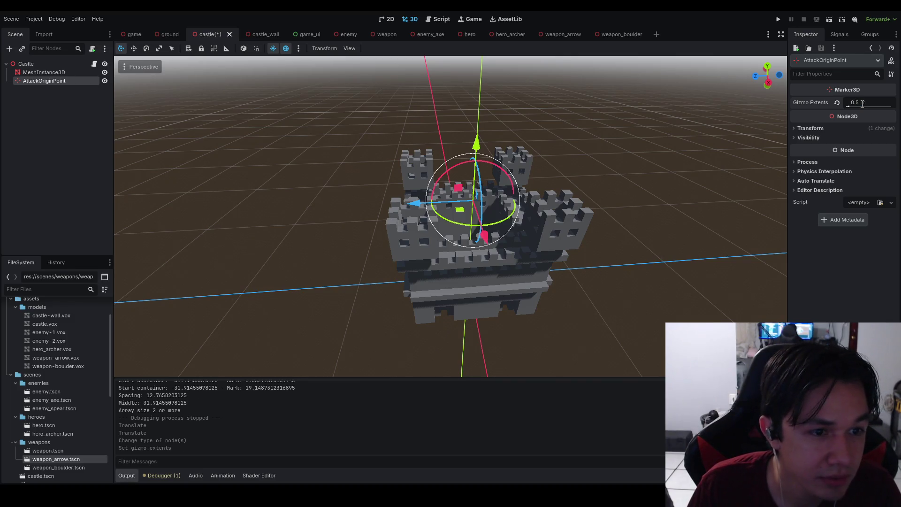
Check the marker from a few angles and save the castle scene
click(588, 124)
mouse_move(588, 125)
mouse_down()
mouse_move(642, 164)
mouse_move(557, 73)
mouse_up()
scroll(615, 76, down, 3)
mouse_move(618, 76)
mouse_down()
mouse_move(571, 115)
mouse_move(608, 148)
mouse_up()
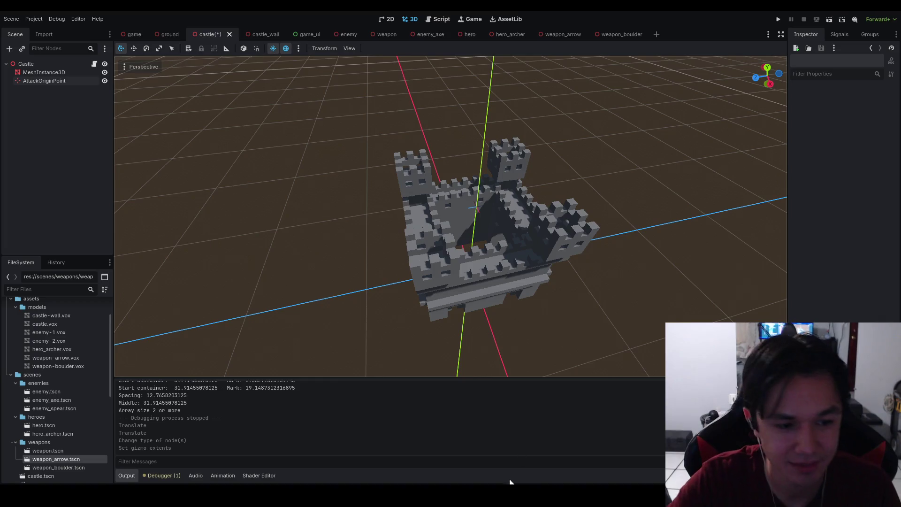
key(ctrl+s)
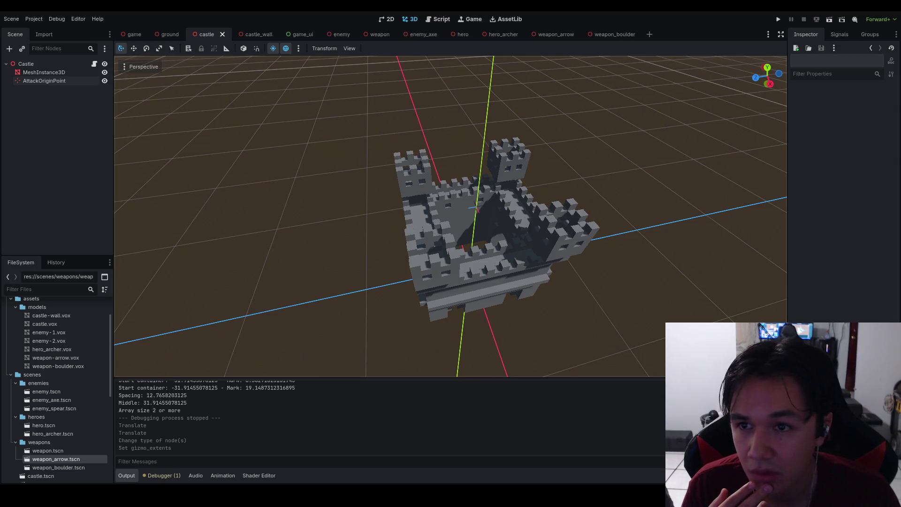
mouse_move(584, 183)
mouse_down()
mouse_move(631, 180)
mouse_move(584, 167)
mouse_up()
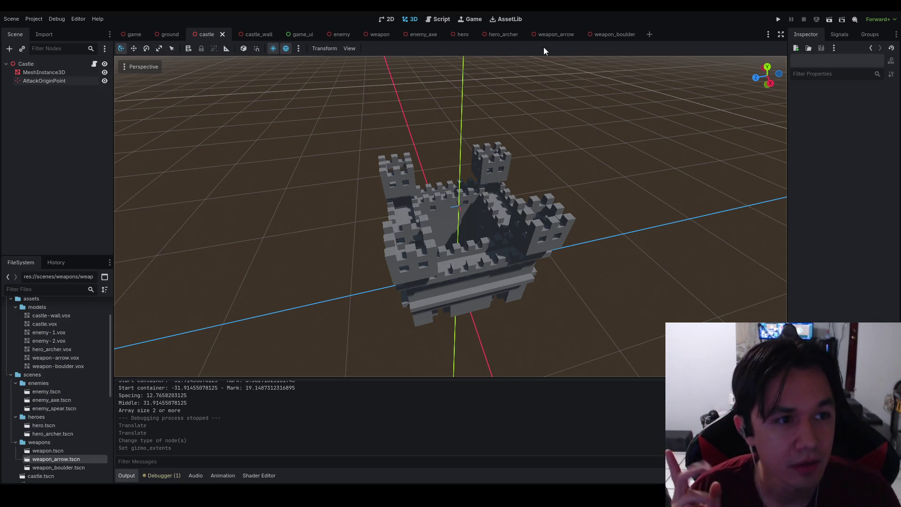
Look over the weapon_boulder scene, then switch to the base weapon scene
click(618, 36)
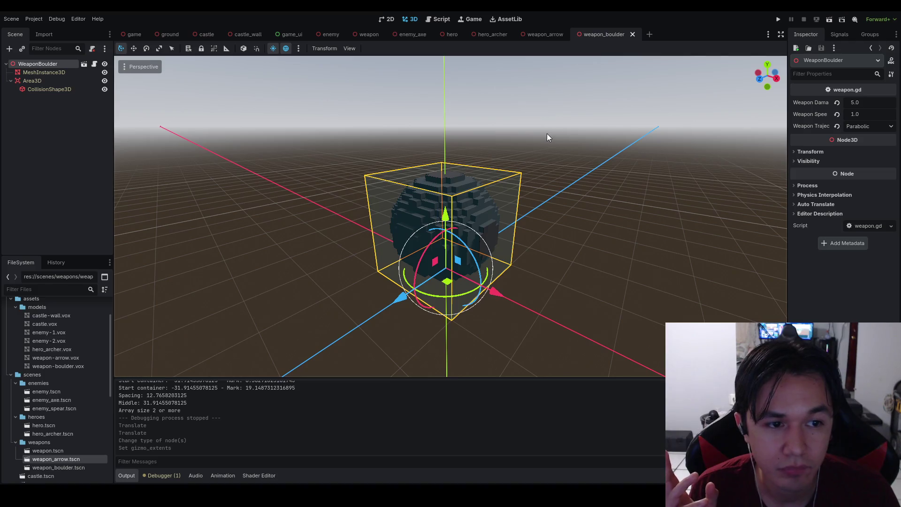
click(474, 107)
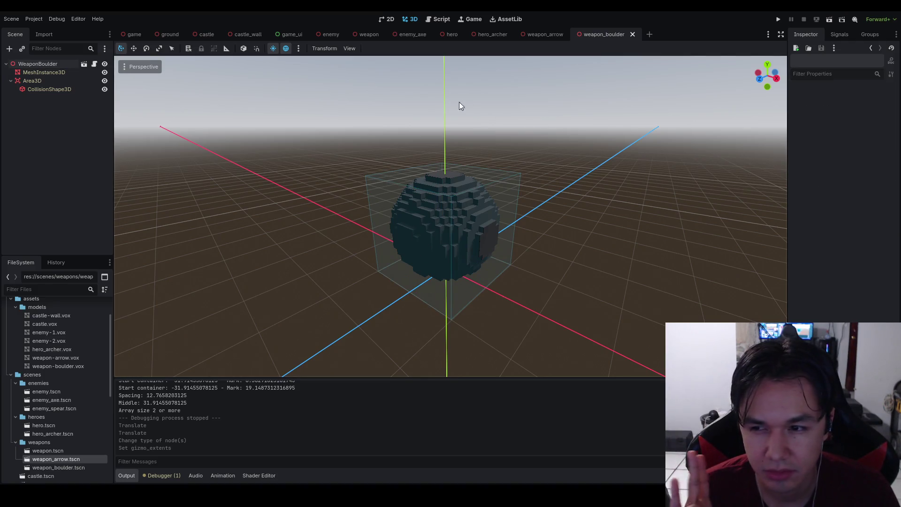
mouse_move(41, 67)
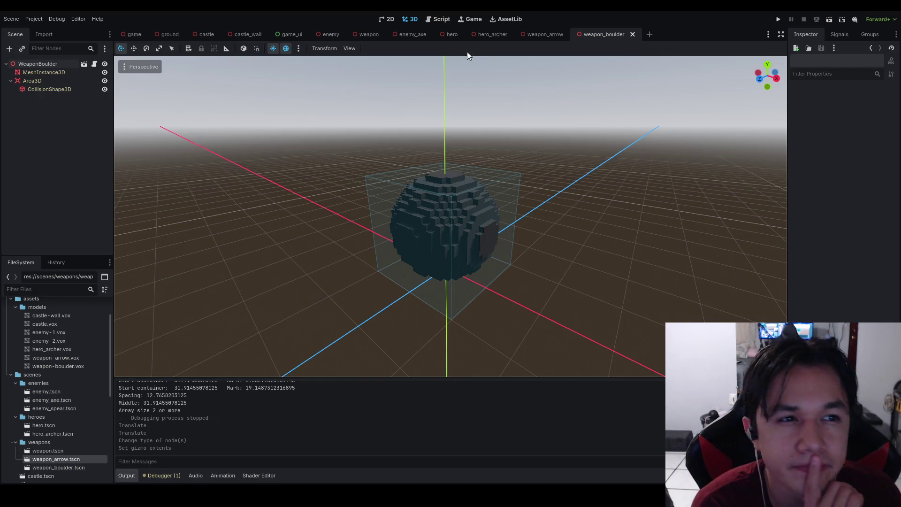
click(363, 34)
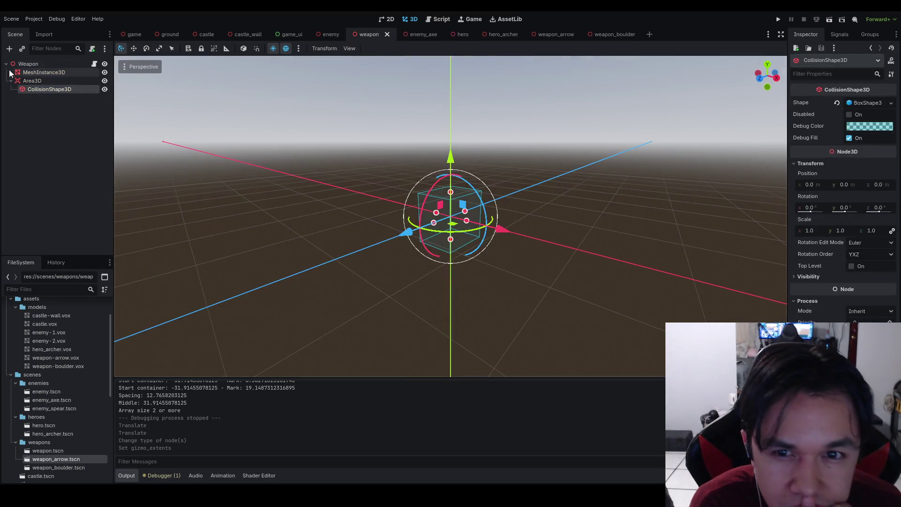
Bring up Create New Node under the Weapon root and filter it by '3d'
right_click(25, 61)
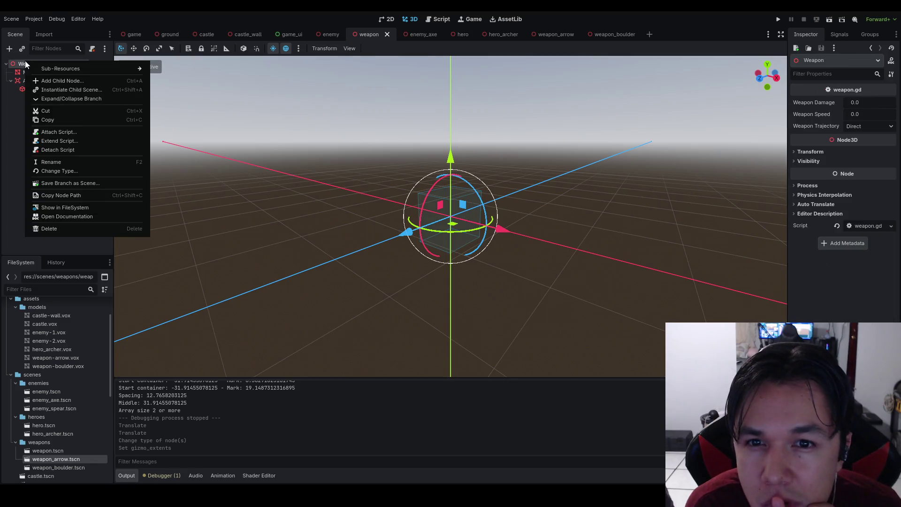
click(78, 80)
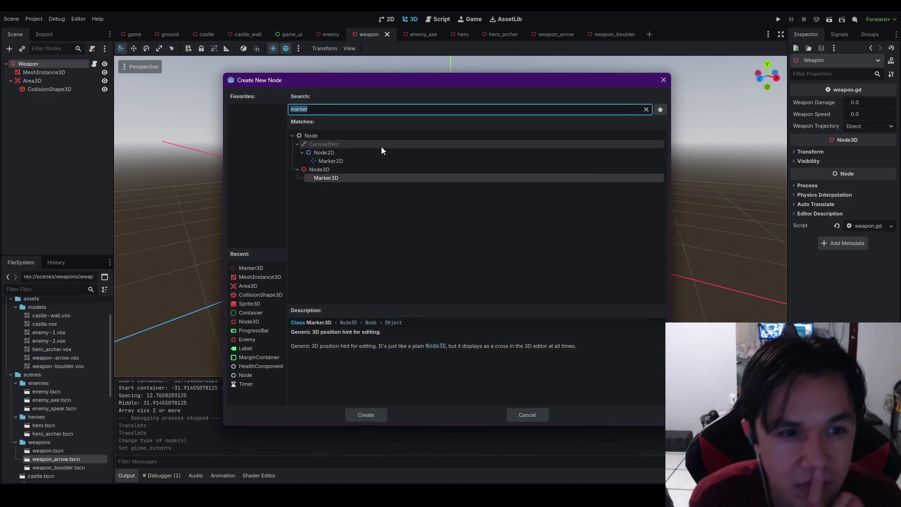
text(phy)
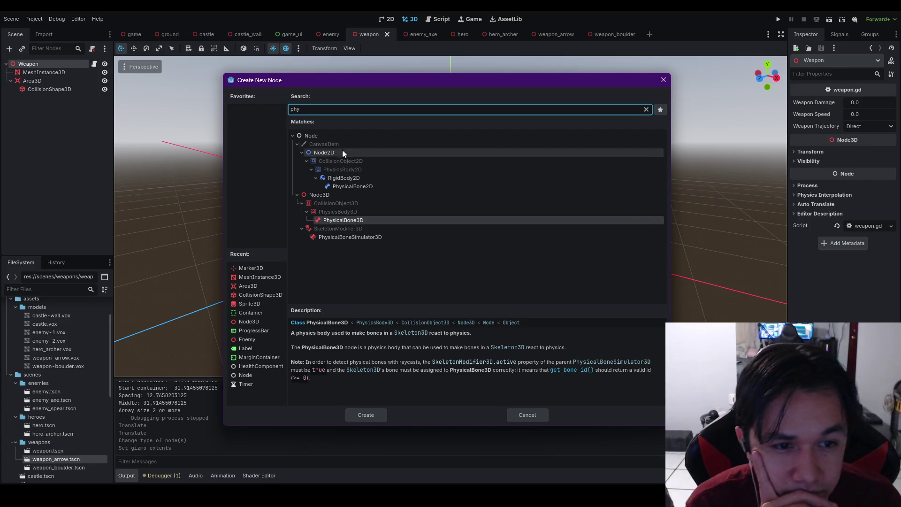
double_click(337, 110)
text(3d)
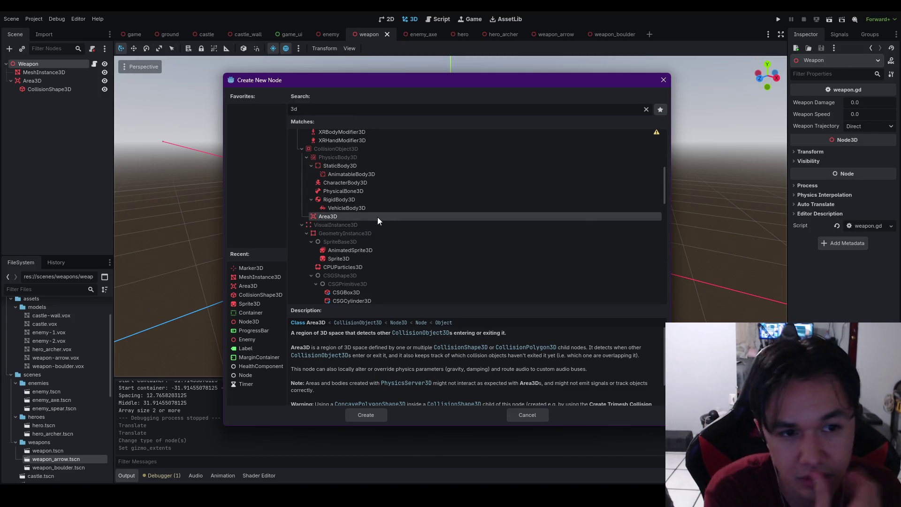
Read the AnimatableBody3D and CharacterBody3D node type descriptions
scroll(401, 247, down, 1)
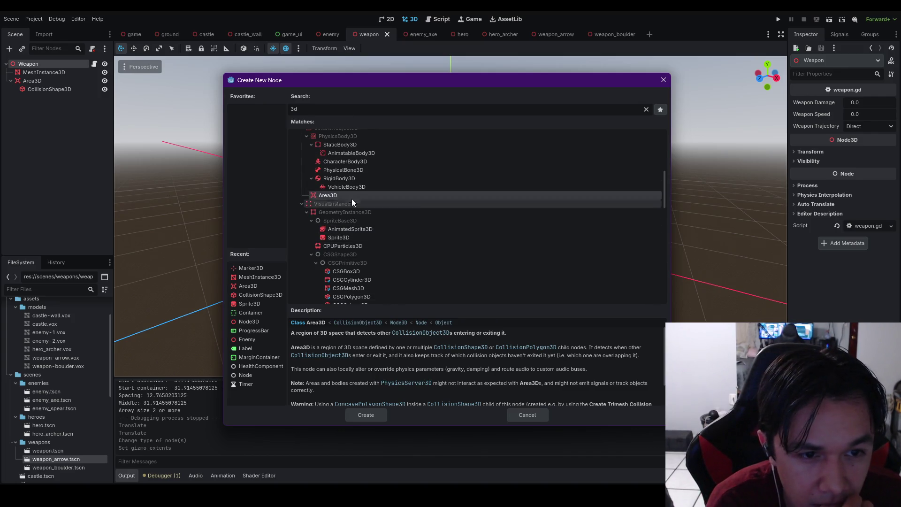
scroll(366, 233, up, 5)
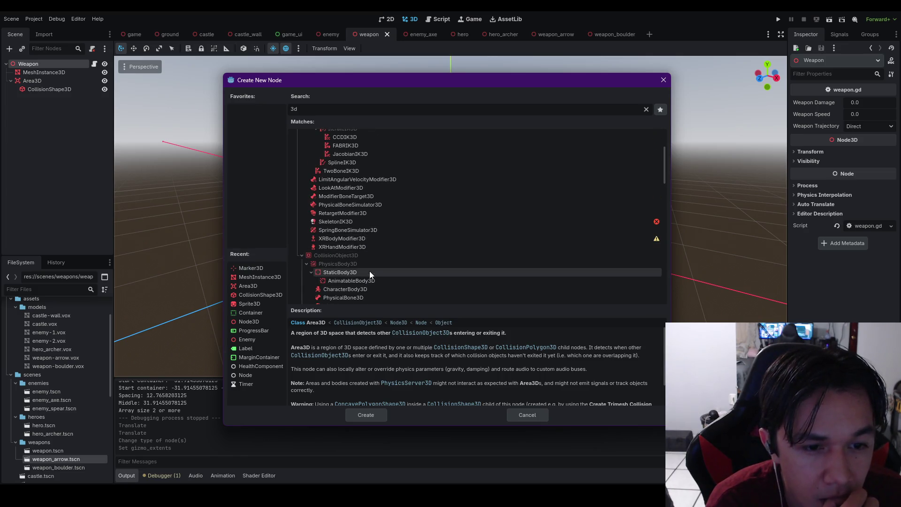
click(370, 280)
scroll(376, 281, up, 2)
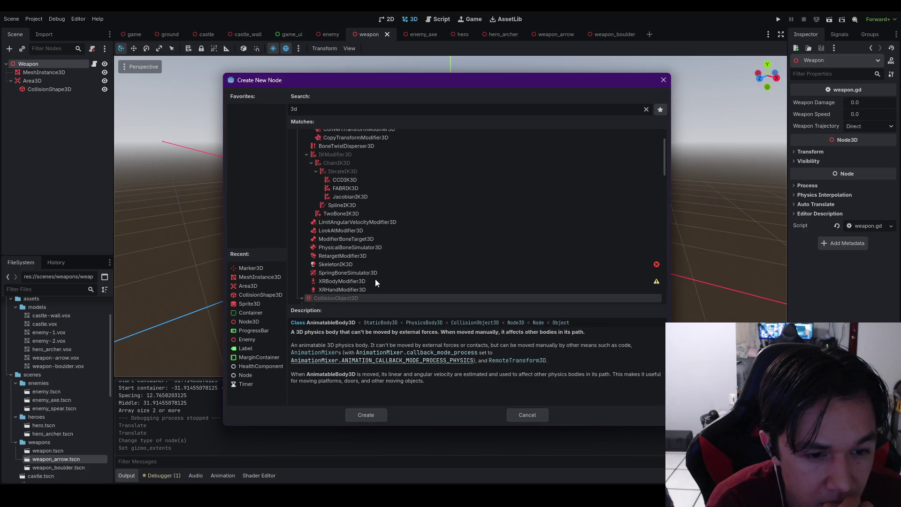
scroll(375, 279, up, 1)
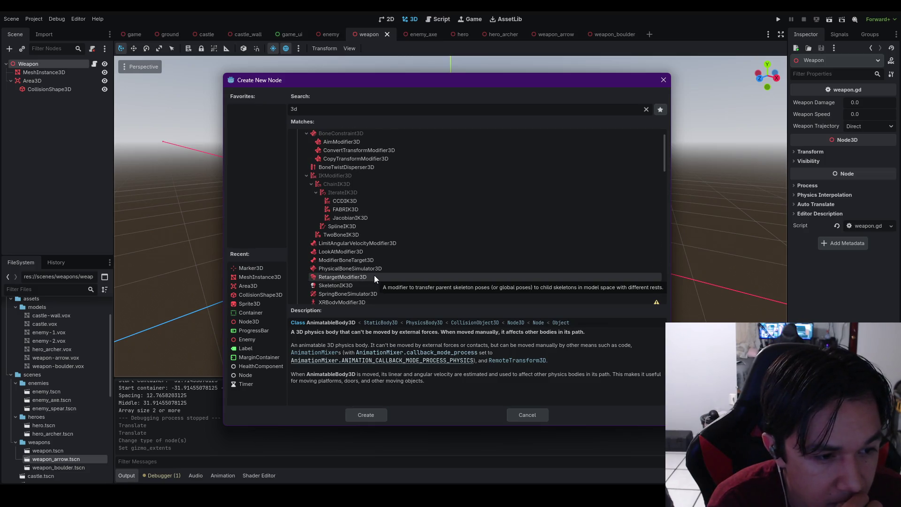
scroll(373, 274, up, 1)
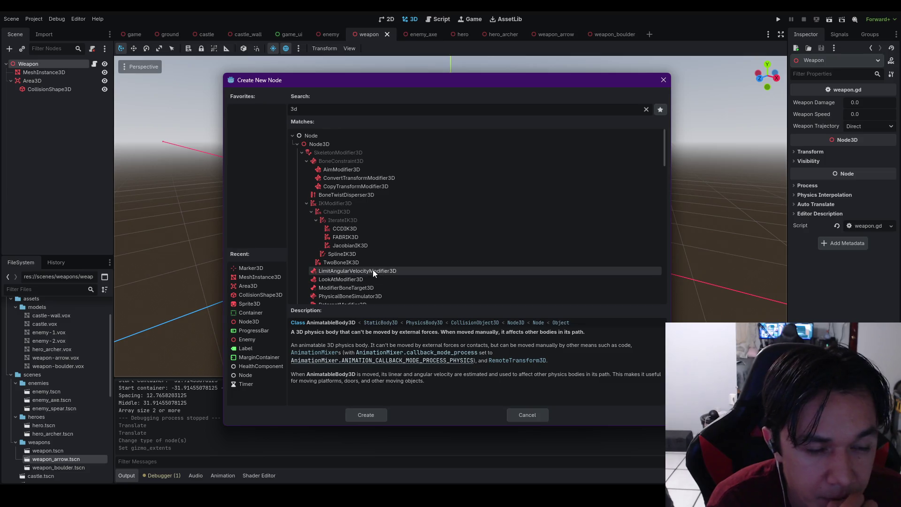
scroll(402, 235, down, 3)
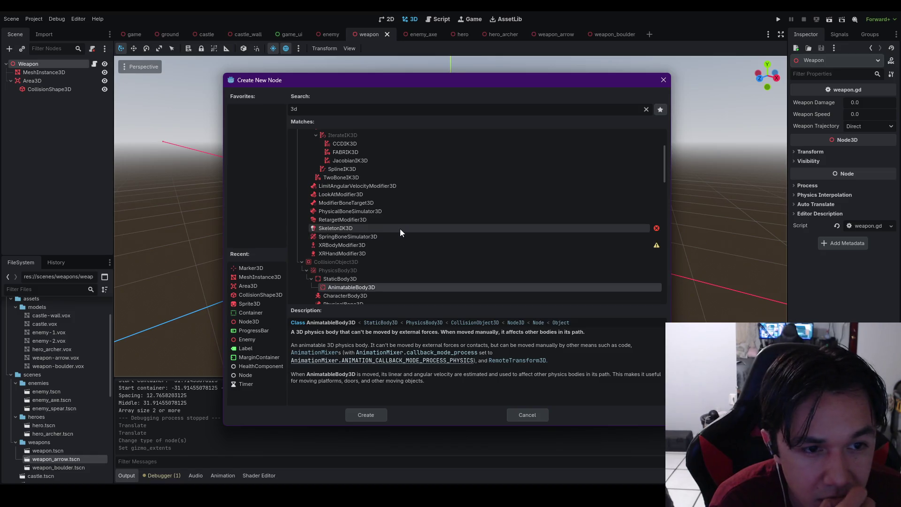
scroll(400, 228, down, 2)
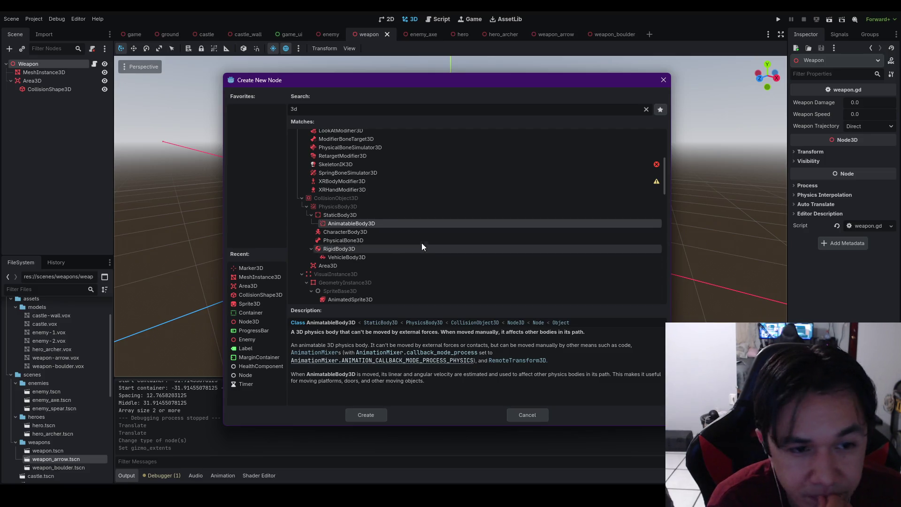
click(371, 232)
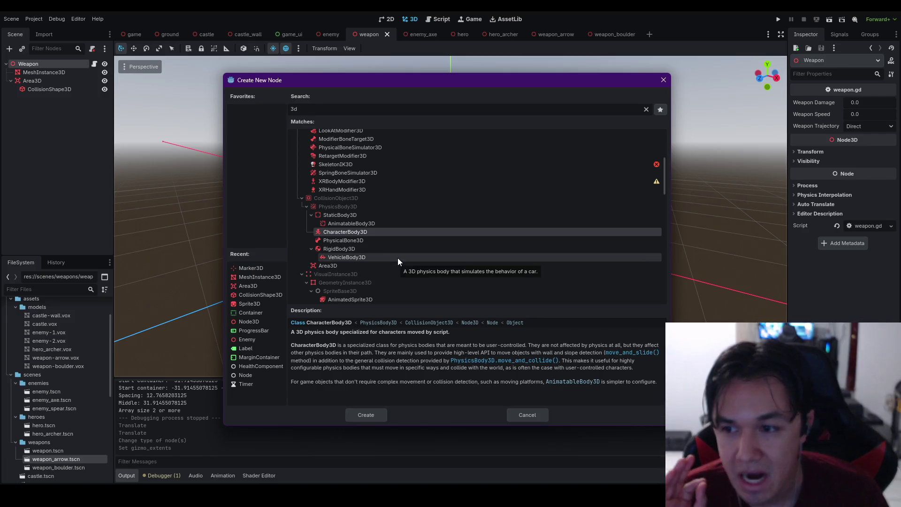
Pick AnimatableBody3D from the filtered node list and create it under Weapon
scroll(398, 258, down, 3)
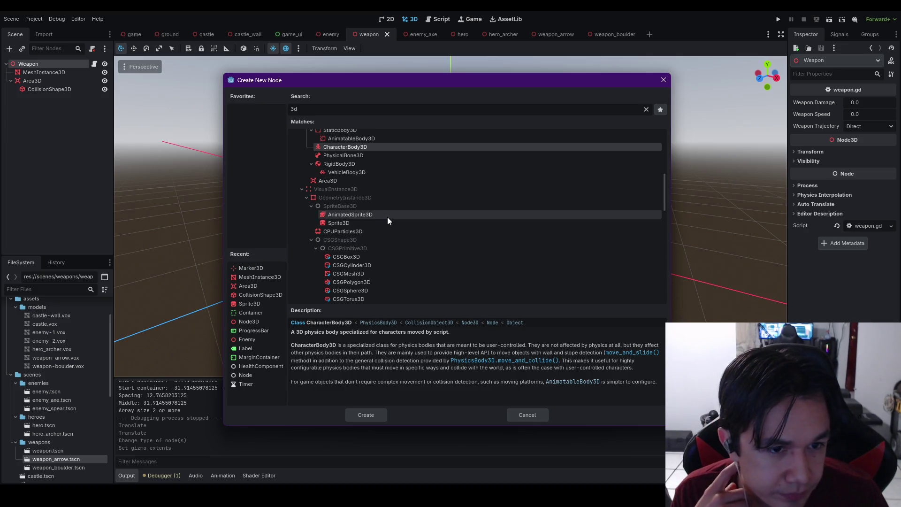
scroll(413, 229, down, 2)
scroll(415, 232, down, 2)
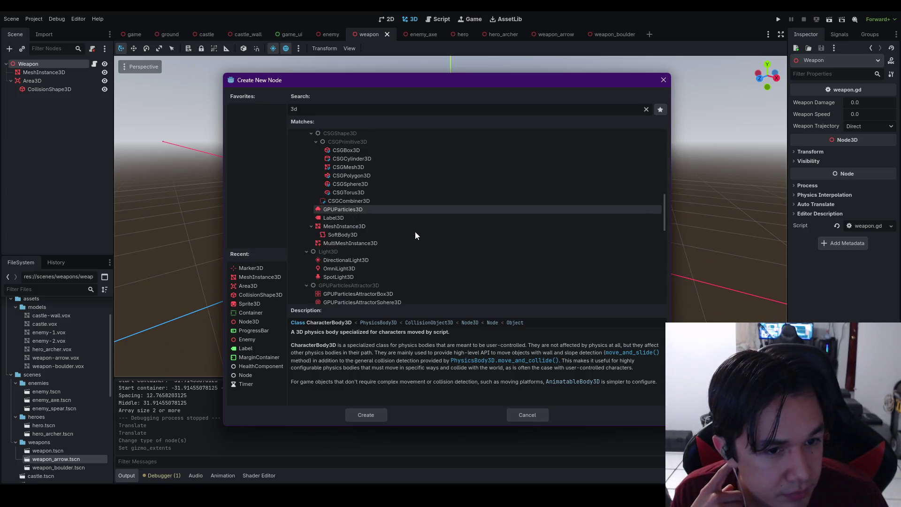
scroll(418, 274, down, 5)
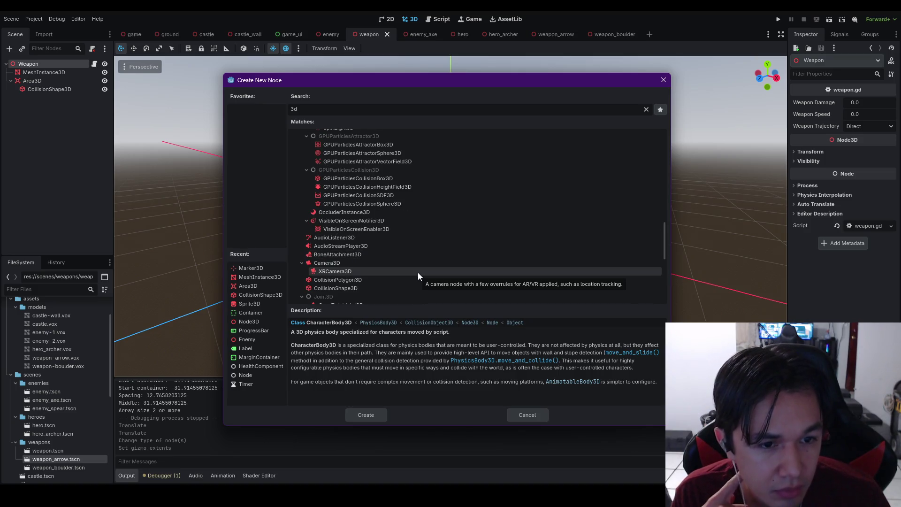
scroll(418, 272, down, 1)
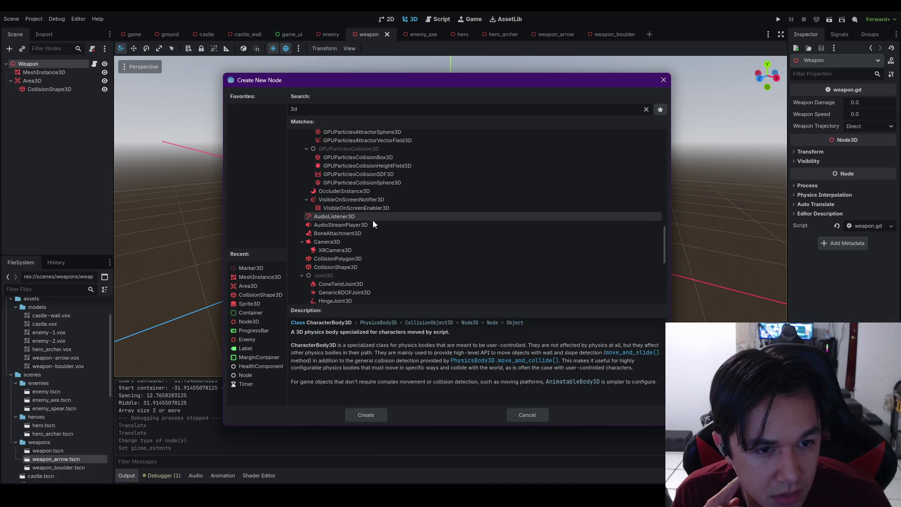
scroll(408, 249, down, 1)
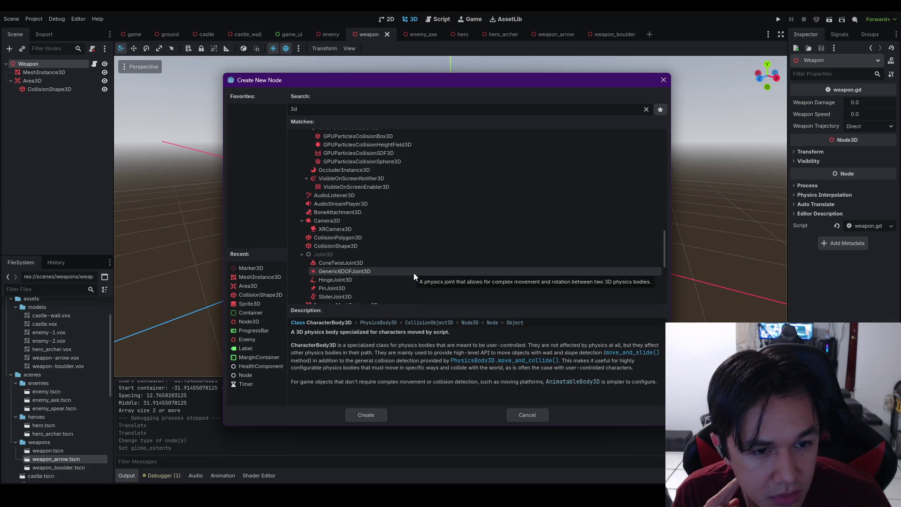
scroll(423, 260, down, 1)
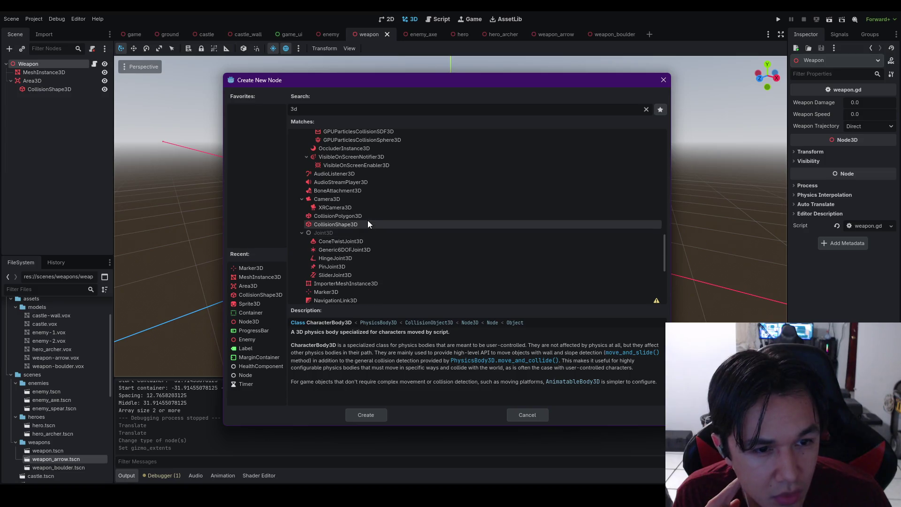
scroll(391, 264, down, 1)
scroll(391, 269, down, 1)
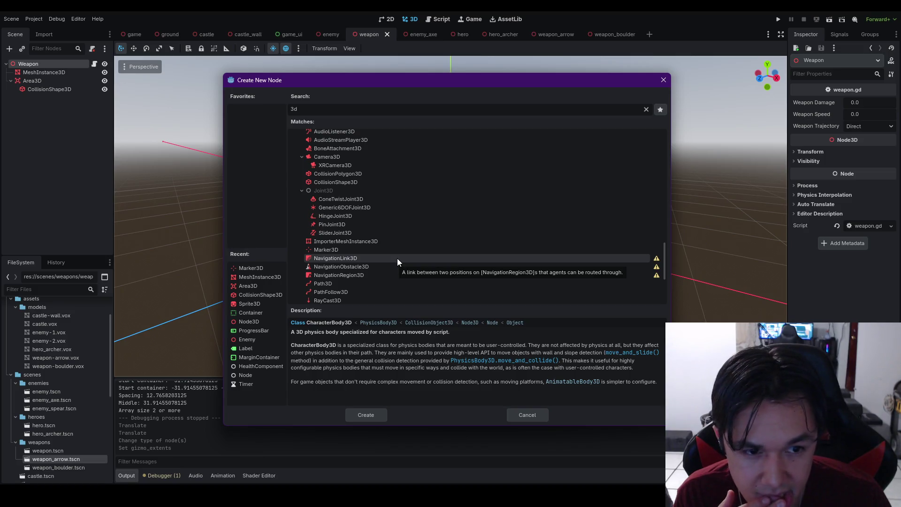
scroll(397, 258, down, 2)
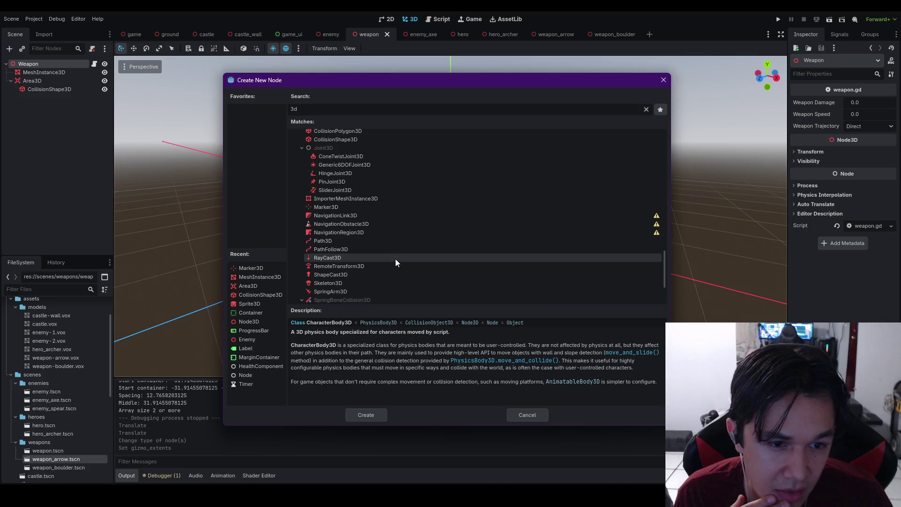
scroll(394, 259, down, 2)
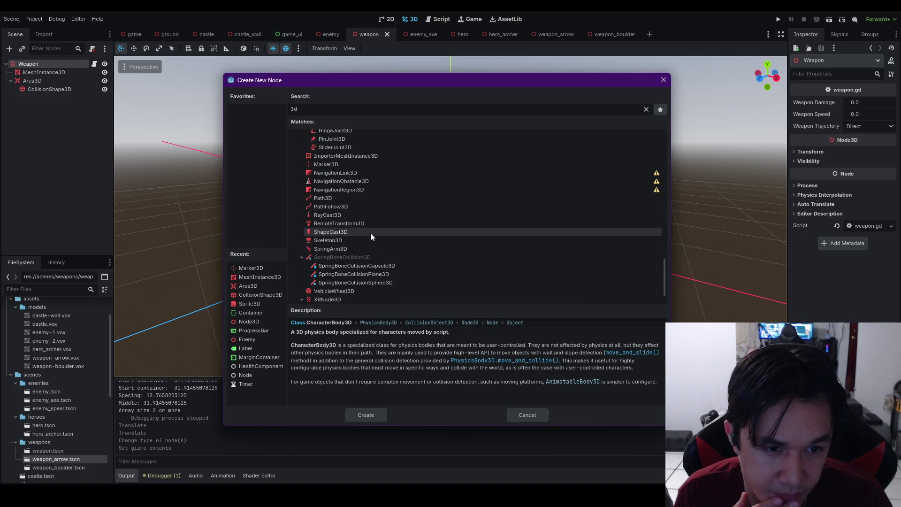
scroll(401, 250, up, 2)
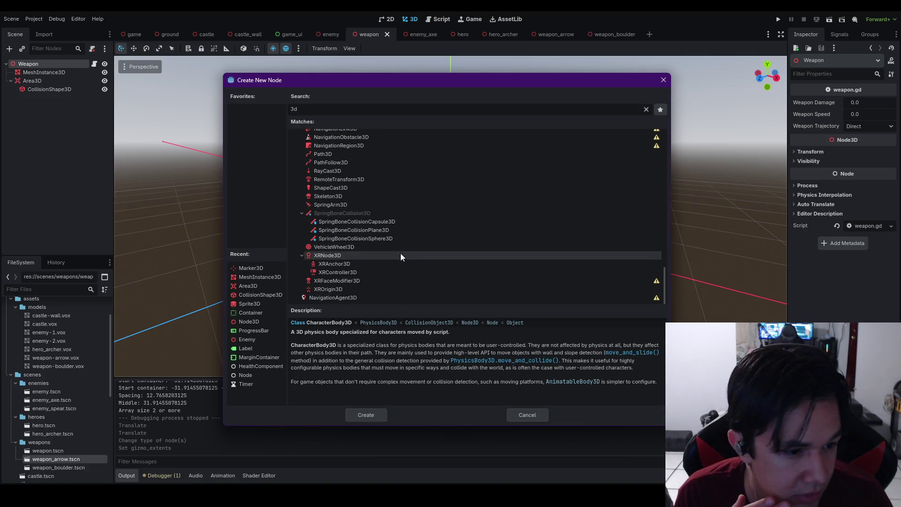
scroll(401, 252, down, 10)
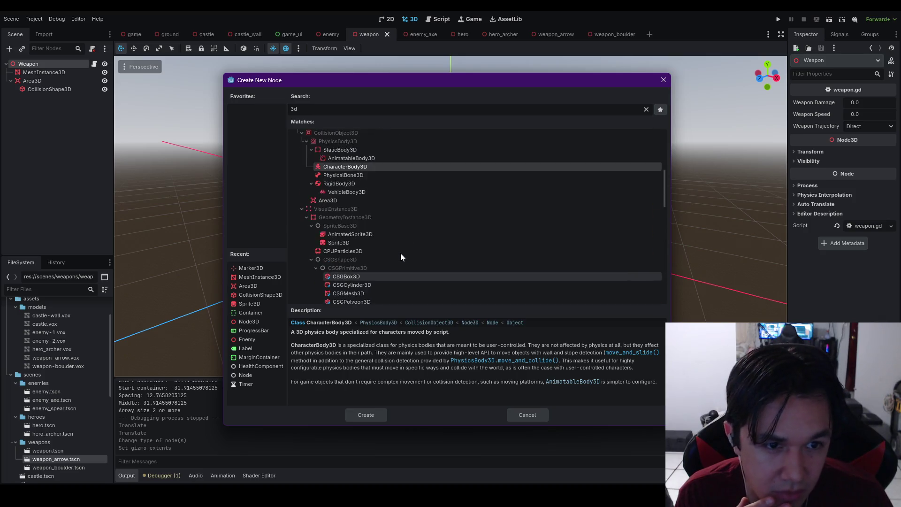
click(374, 264)
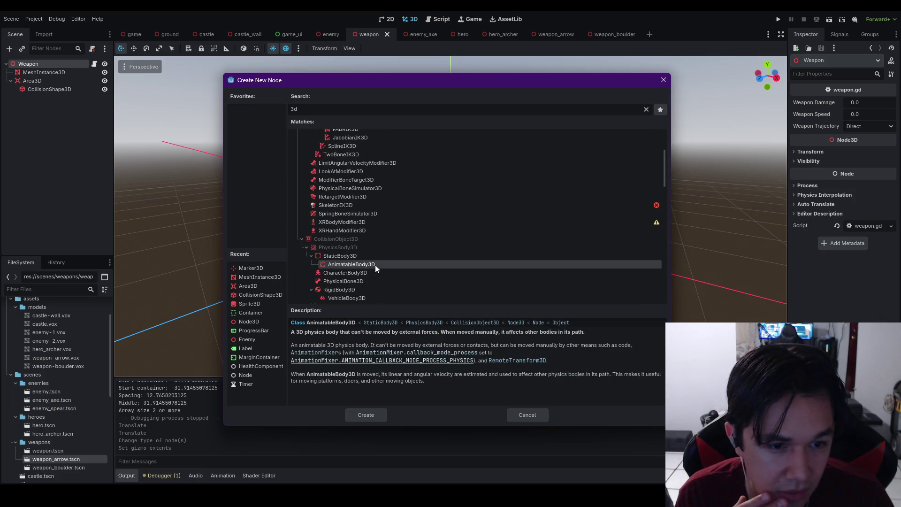
scroll(413, 267, down, 1)
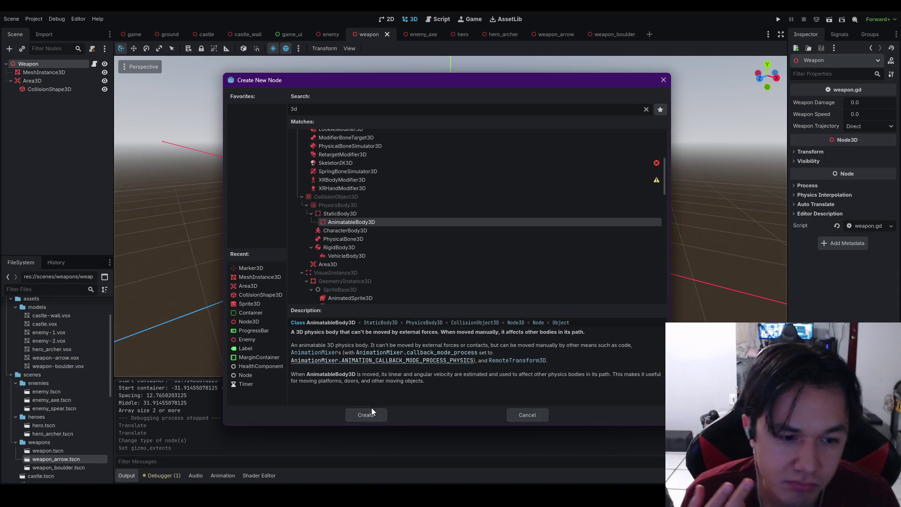
click(371, 413)
Check AnimatableBody3D's configuration warning, add a CollisionShape3D child, and begin renaming the body
click(94, 98)
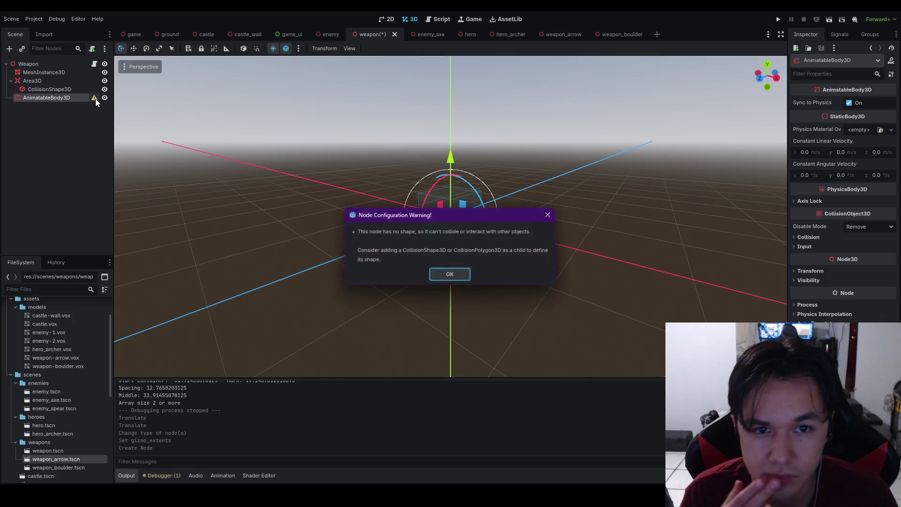
click(451, 275)
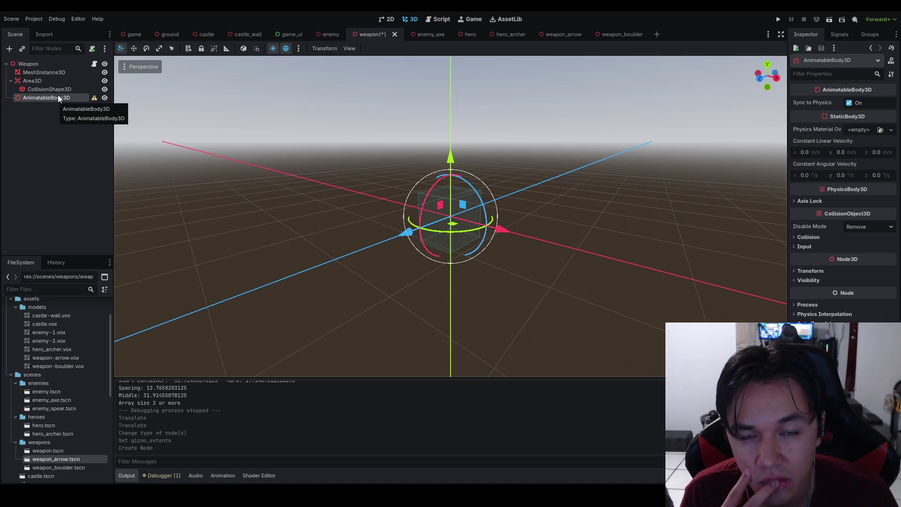
click(10, 49)
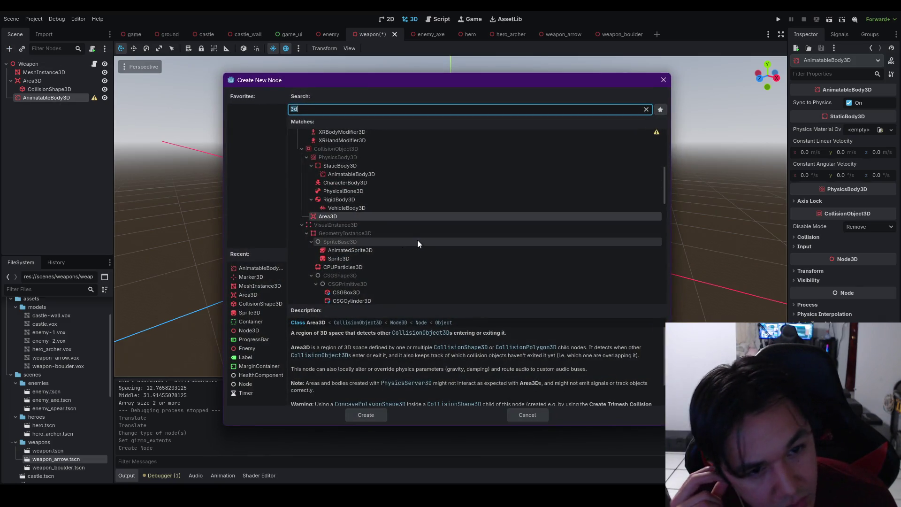
click(260, 305)
click(383, 411)
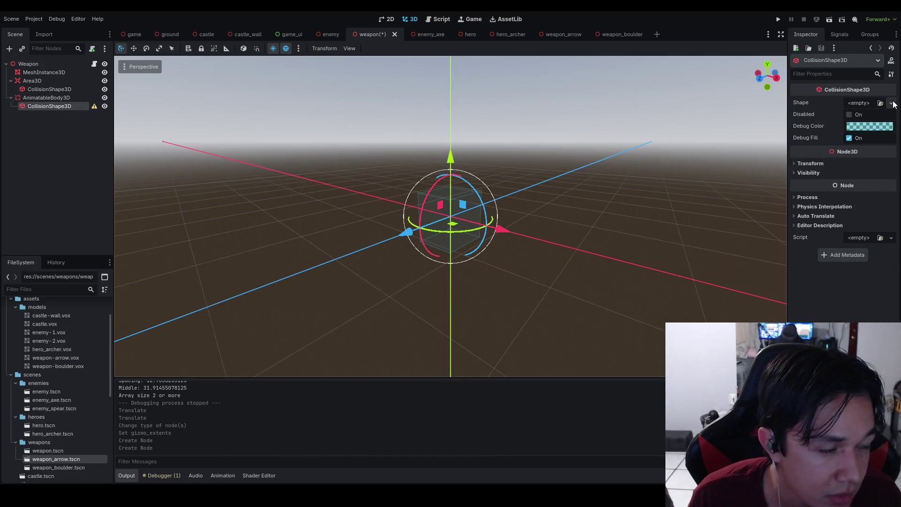
click(52, 97)
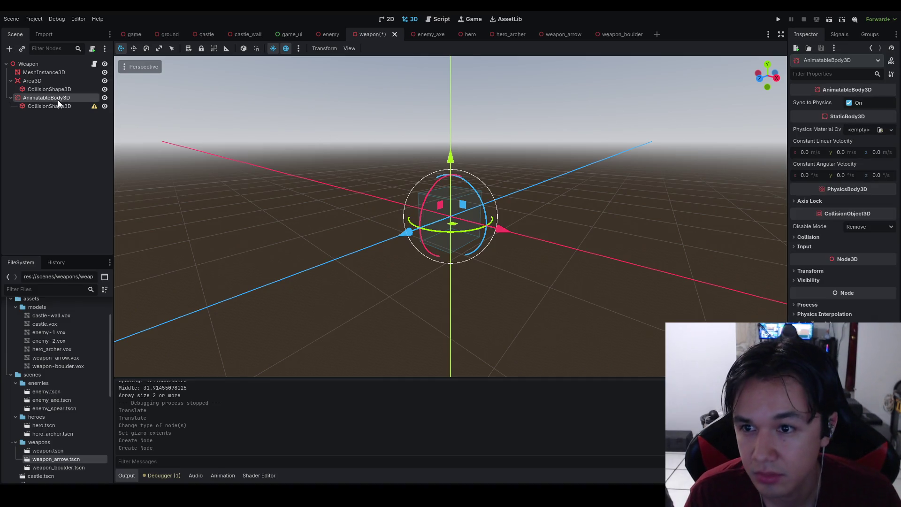
double_click(57, 99)
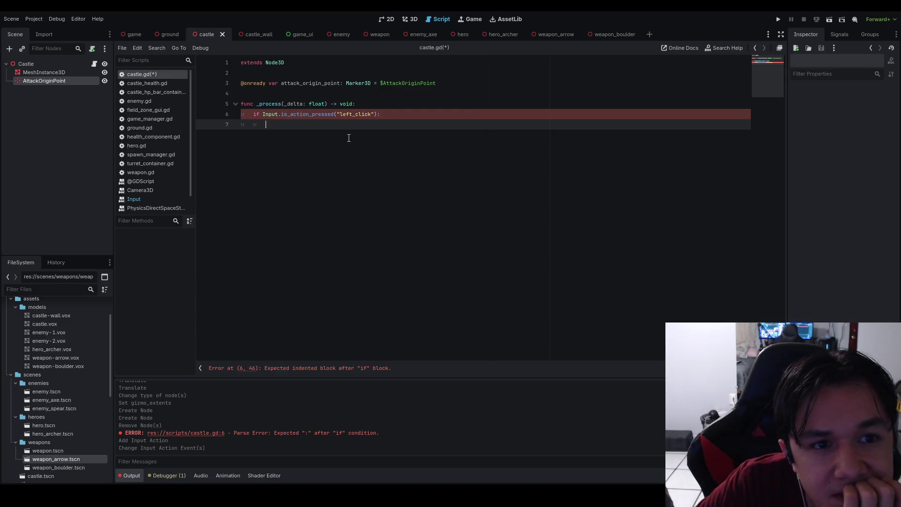
click(345, 70)
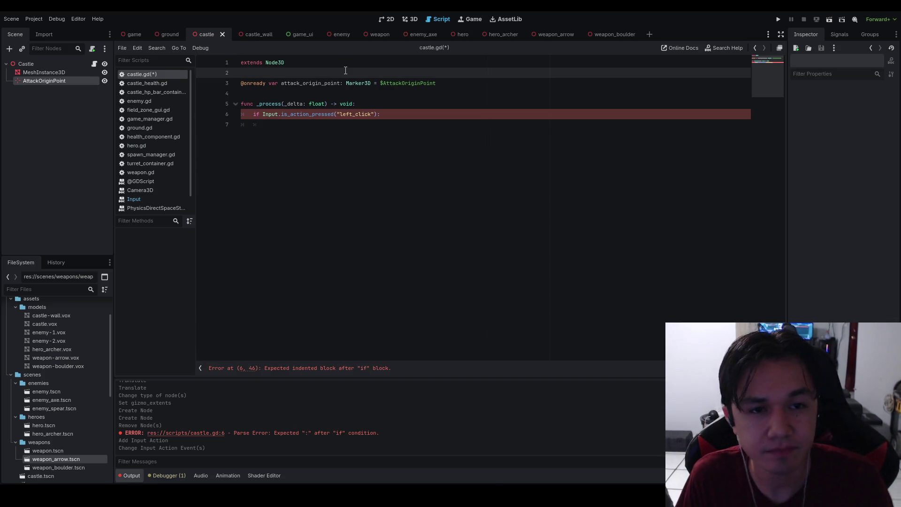
key(Return)
key(Return)
key(Up)
text(@export)
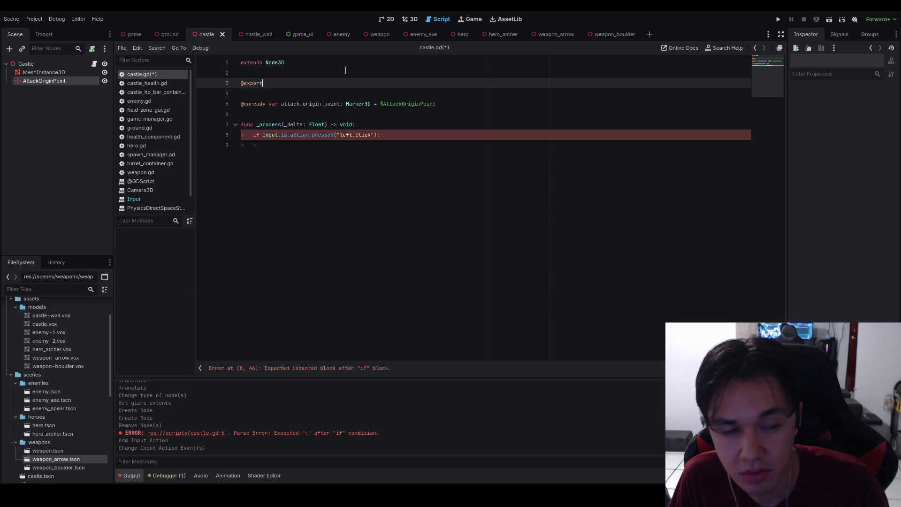
key(ctrl+s)
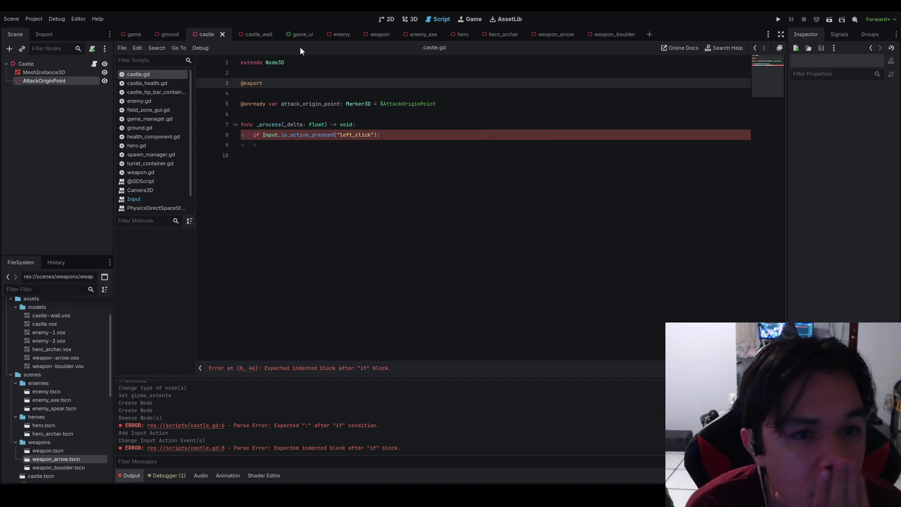
Check how spawn_manager.gd preloads its scenes array
click(164, 155)
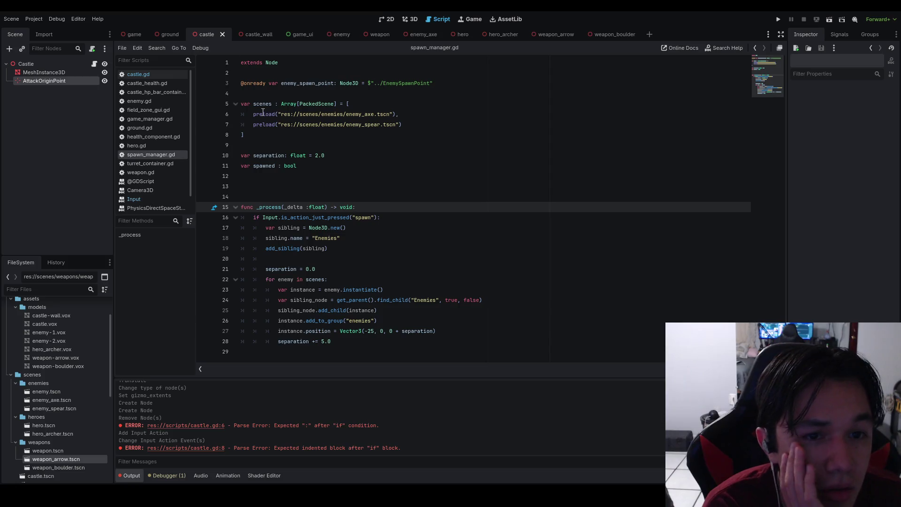
drag(256, 133, 241, 104)
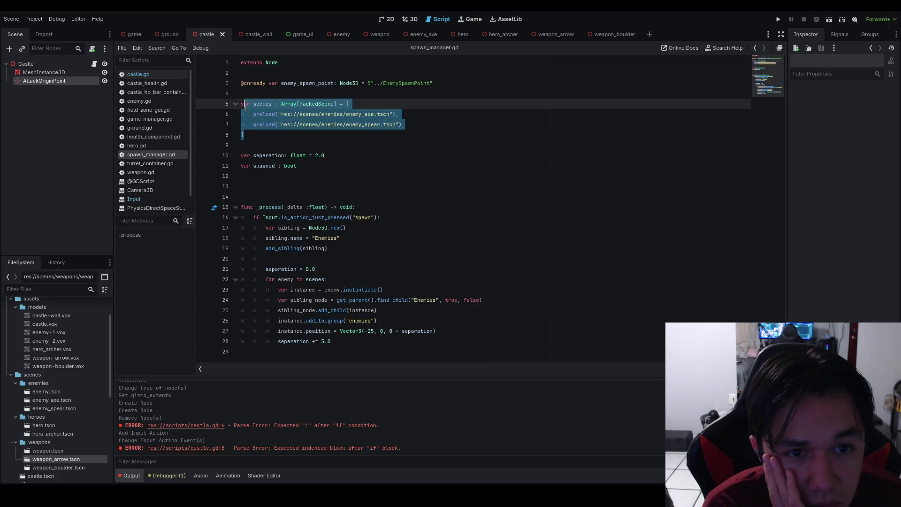
click(289, 136)
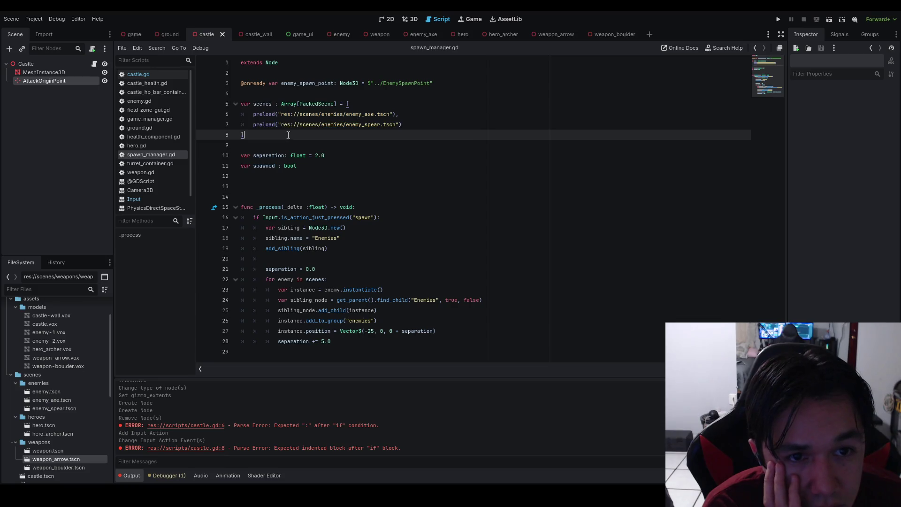
click(156, 75)
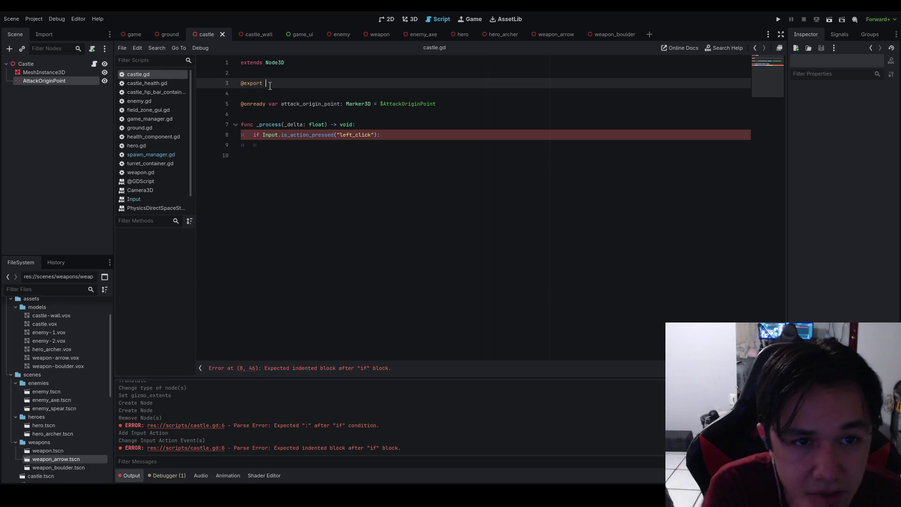
triple_click(249, 85)
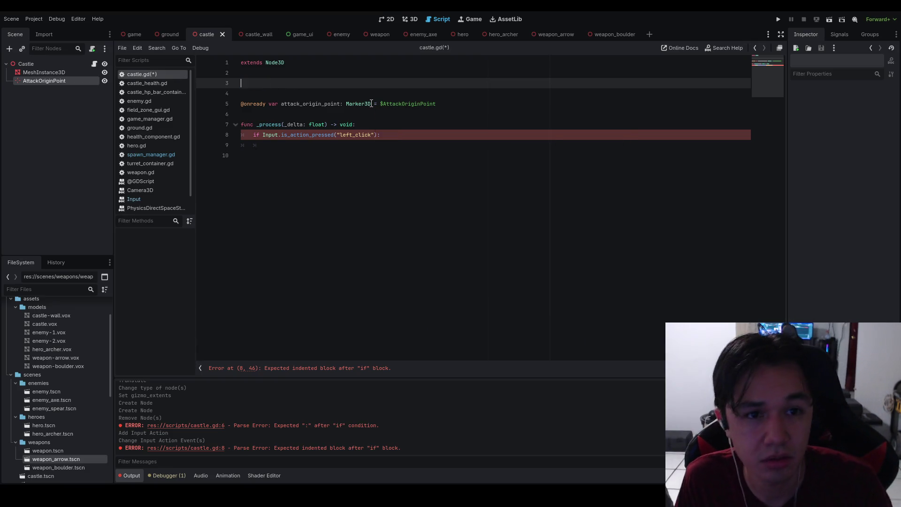
key(BackSpace)
key(BackSpace)
key(BackSpace)
key(Down)
key(Down)
key(End)
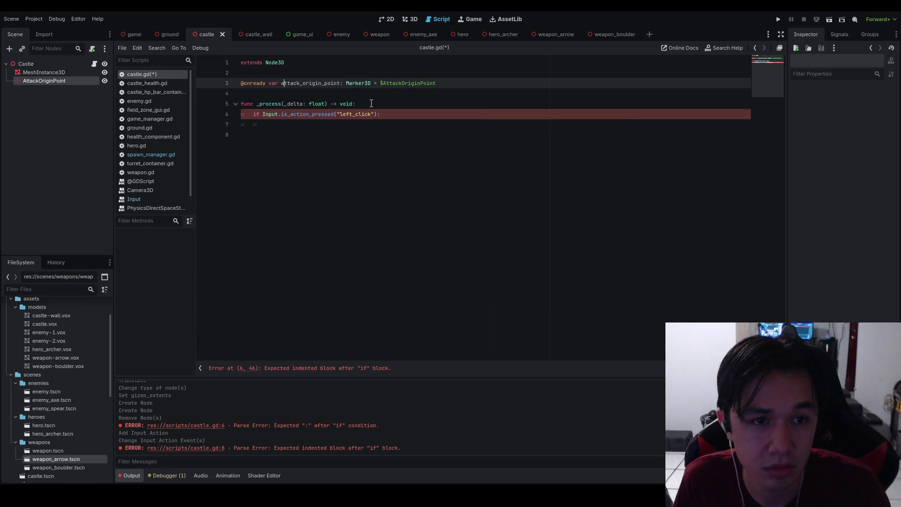
key(Return)
key(Return)
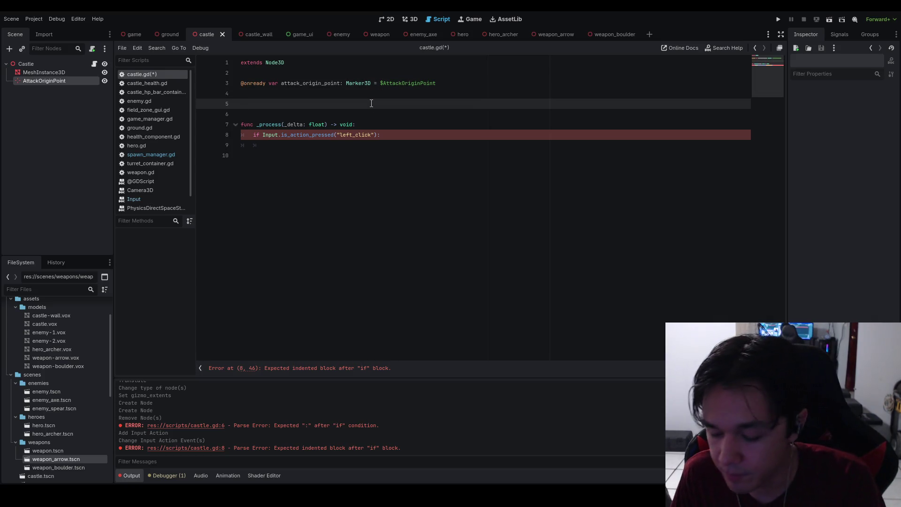
Write var weapon : Node3D = preload("res://scenes/weapons/weapon_boulder.tscn") and save castle.gd
text(var)
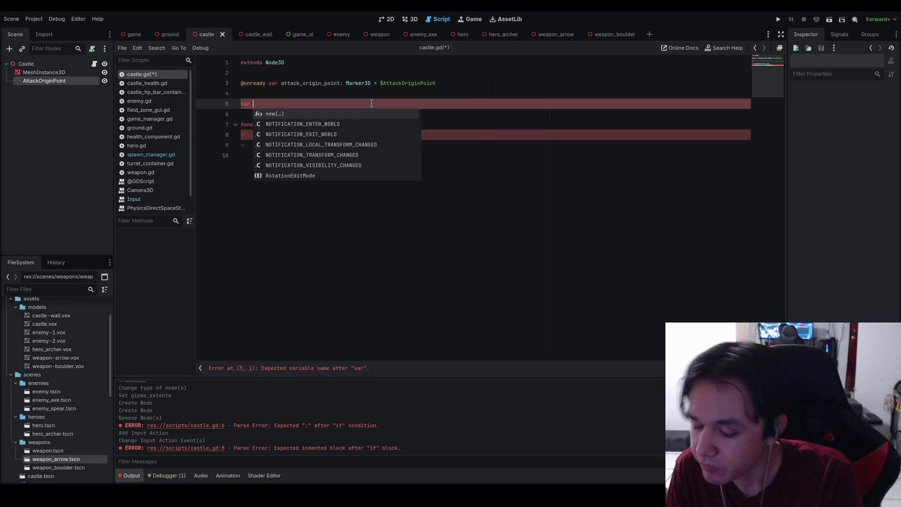
text(weapon : )
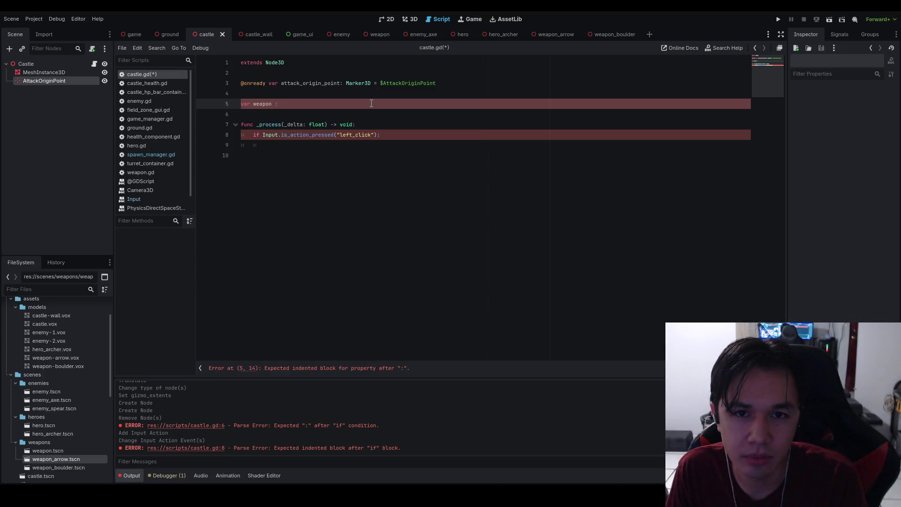
text(Node3)
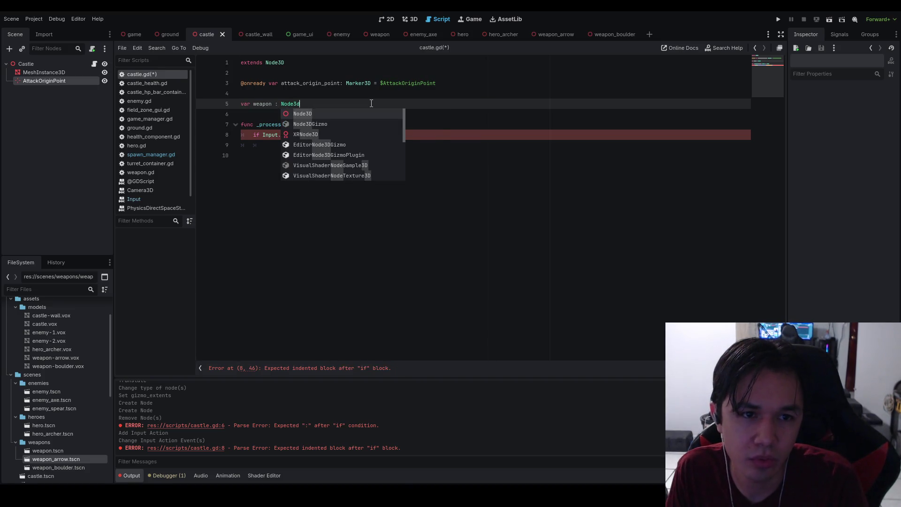
text(D = )
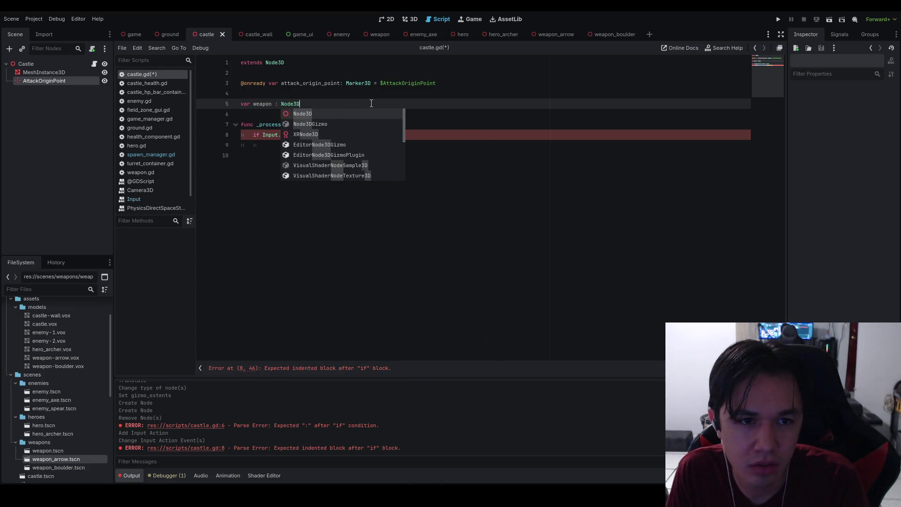
text(preload()
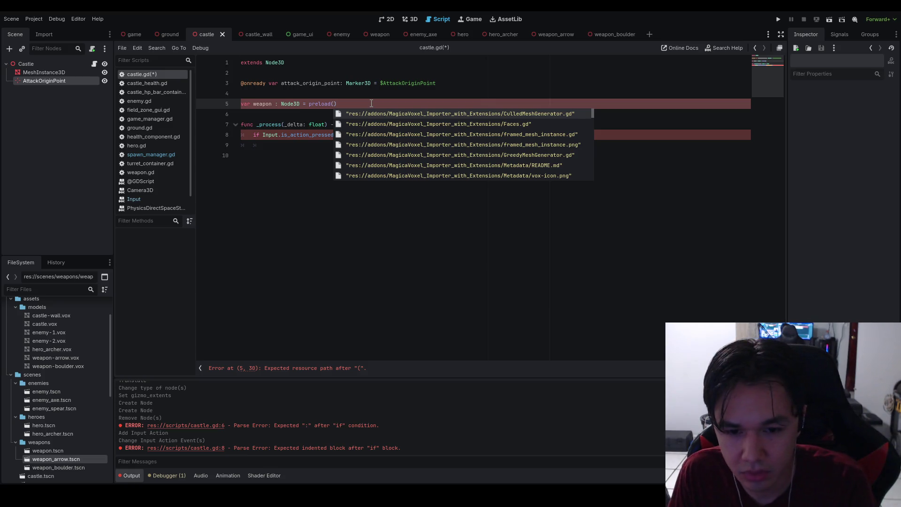
text(weapo)
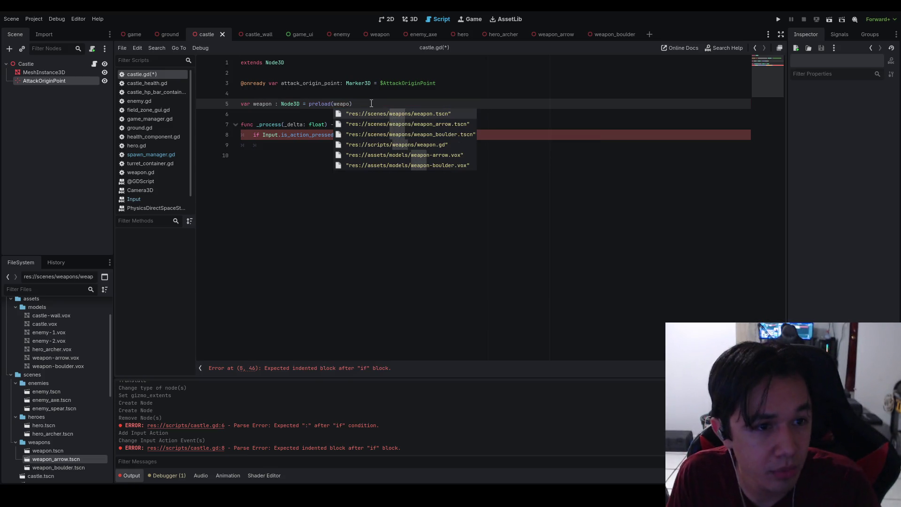
key(Down)
key(Down)
key(Return)
key(ctrl+s)
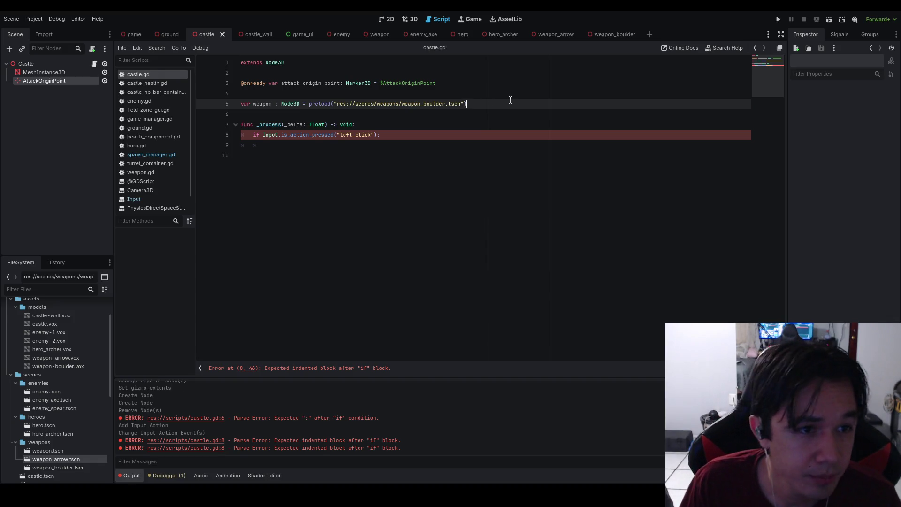
click(371, 146)
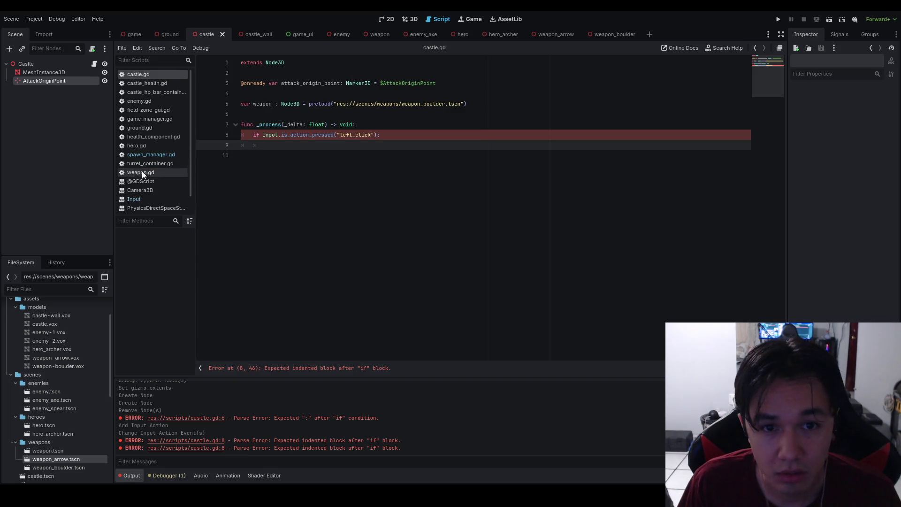
Review the enemy instantiate statement in spawn_manager.gd
click(156, 155)
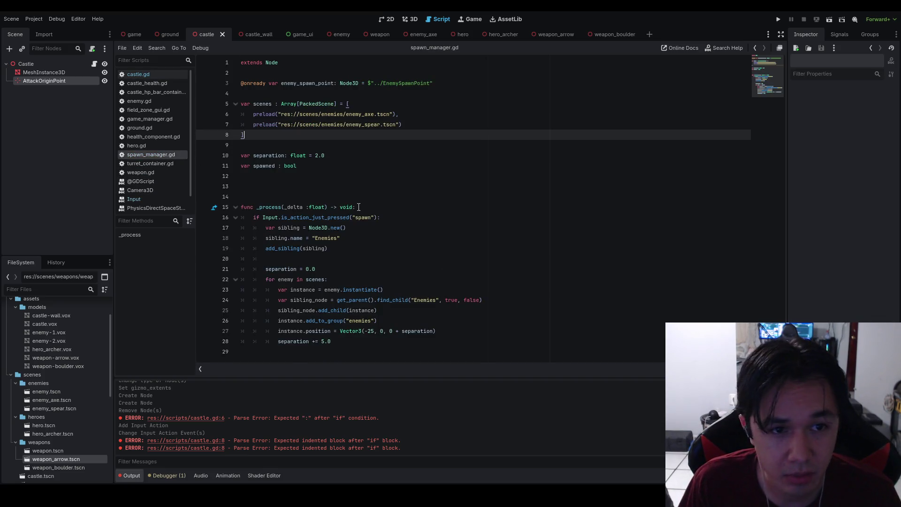
double_click(296, 291)
drag(390, 291, 291, 290)
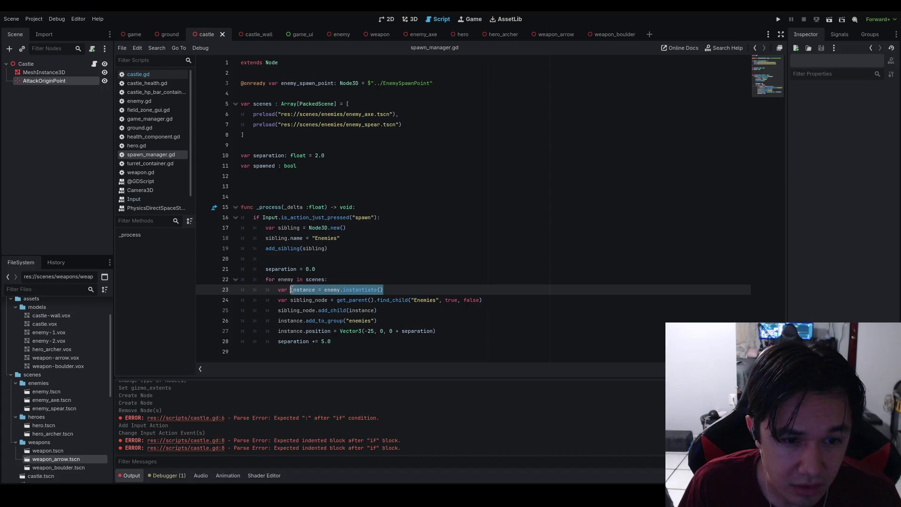
double_click(340, 291)
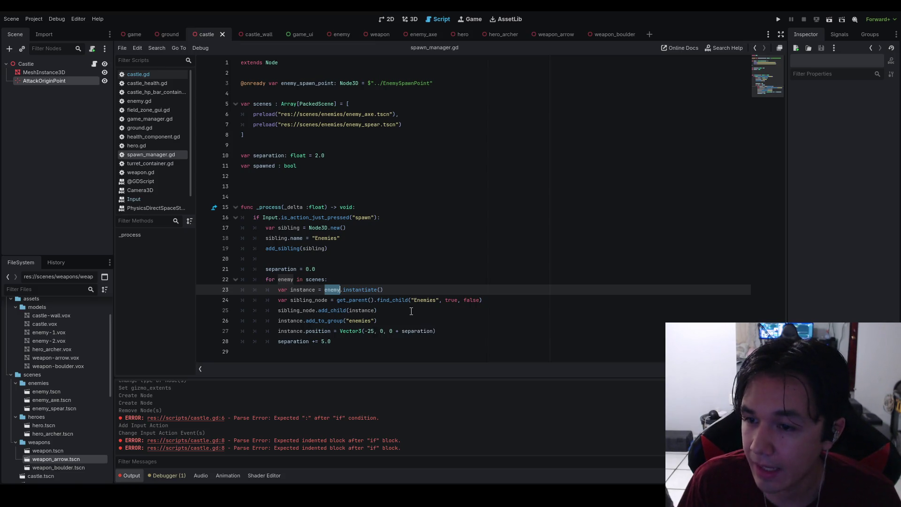
click(444, 331)
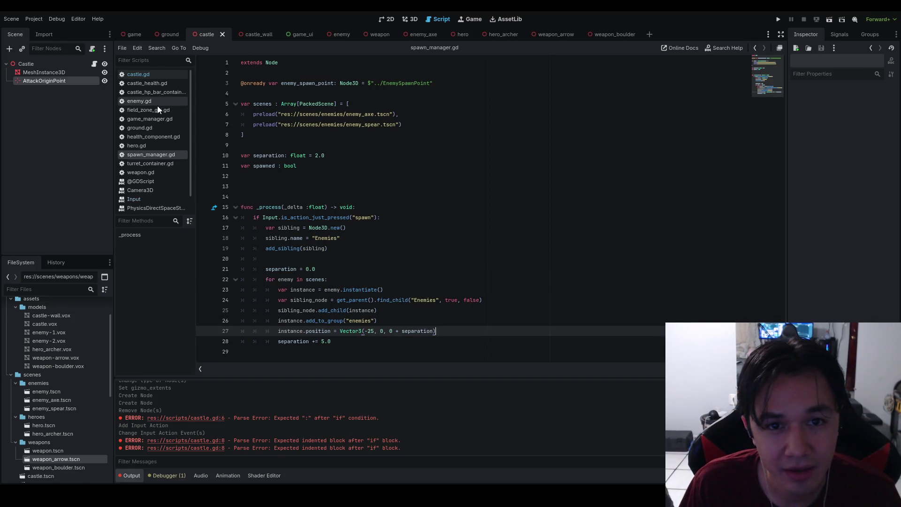
Start a weapon call in castle.gd and recheck spawn_manager.gd's instancing code
click(150, 75)
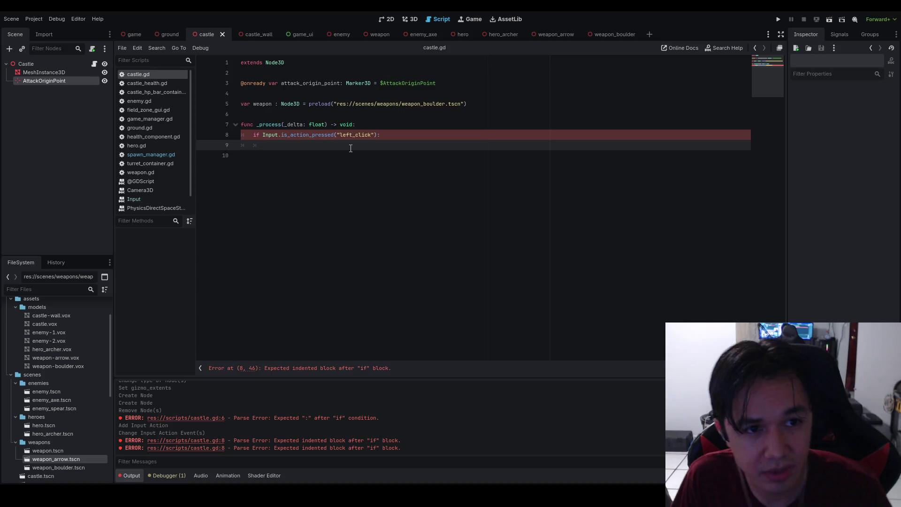
text(weapon)
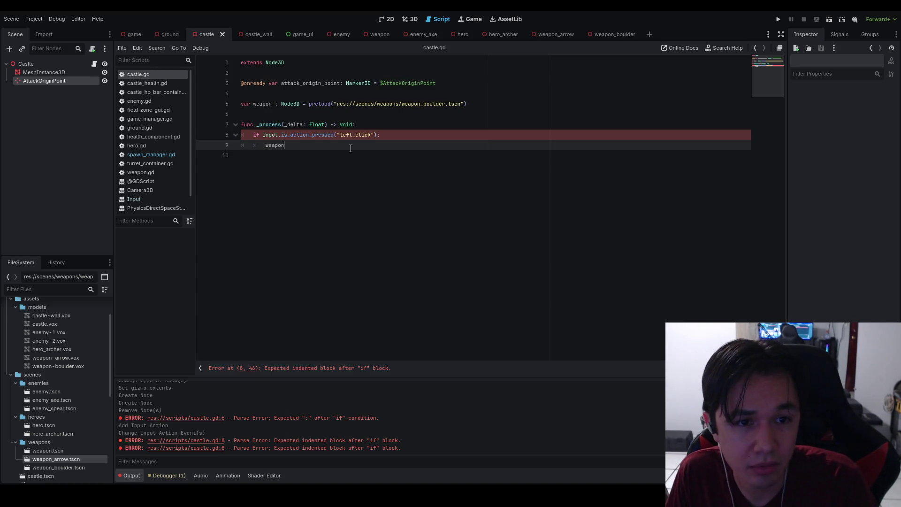
text(.)
key(BackSpace)
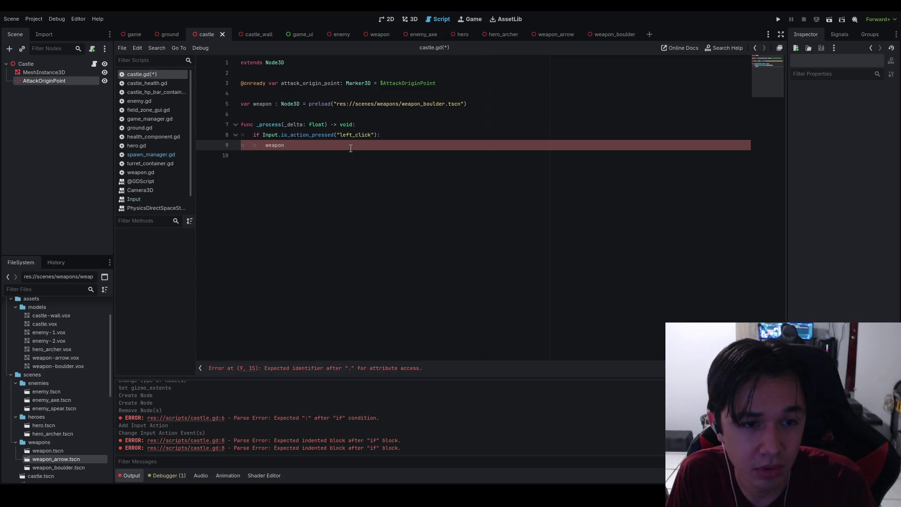
click(155, 156)
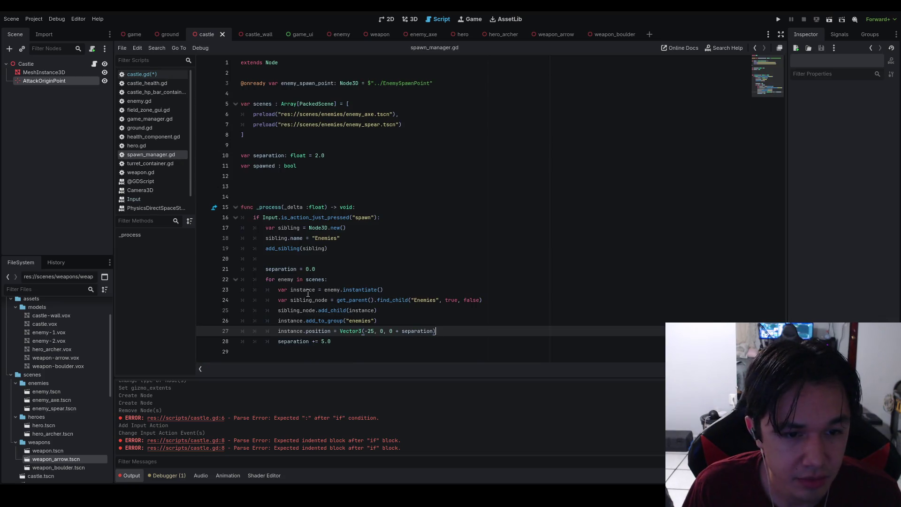
click(145, 74)
Write var instance = weapon.instance() inside the left_click check and save castle.gd
double_click(268, 146)
text(var isntance)
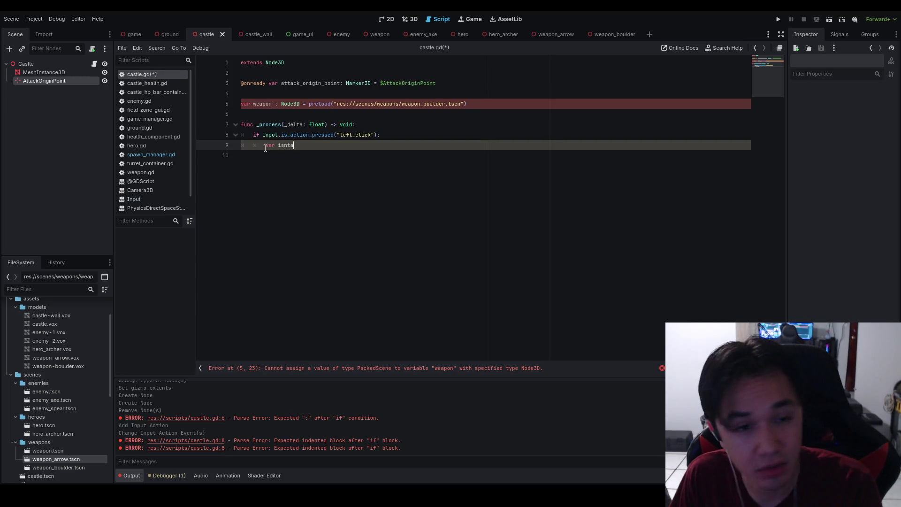
key(BackSpace)
key(BackSpace)
key(BackSpace)
text(nstacne )
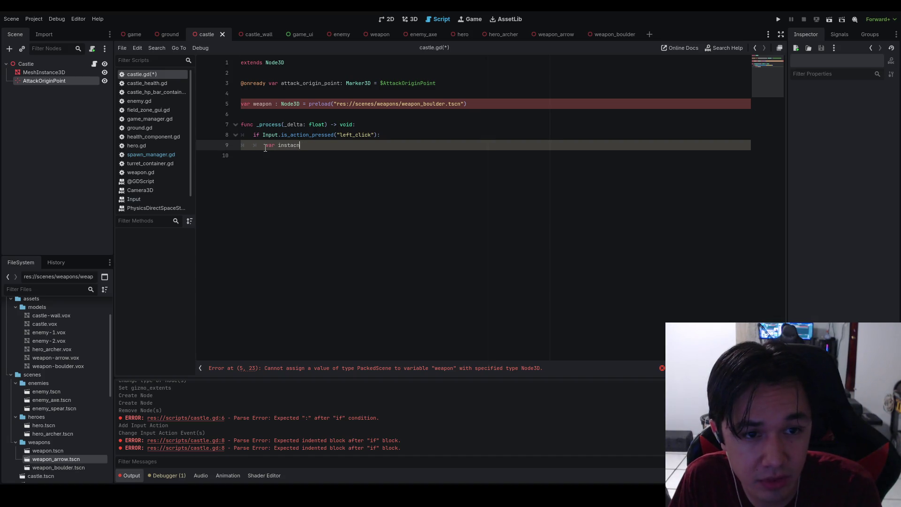
text(ce =)
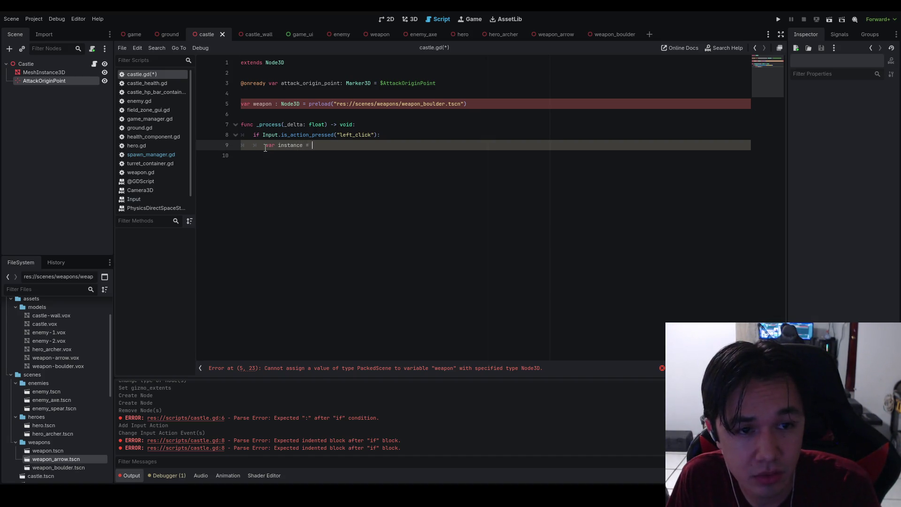
text(weapon.)
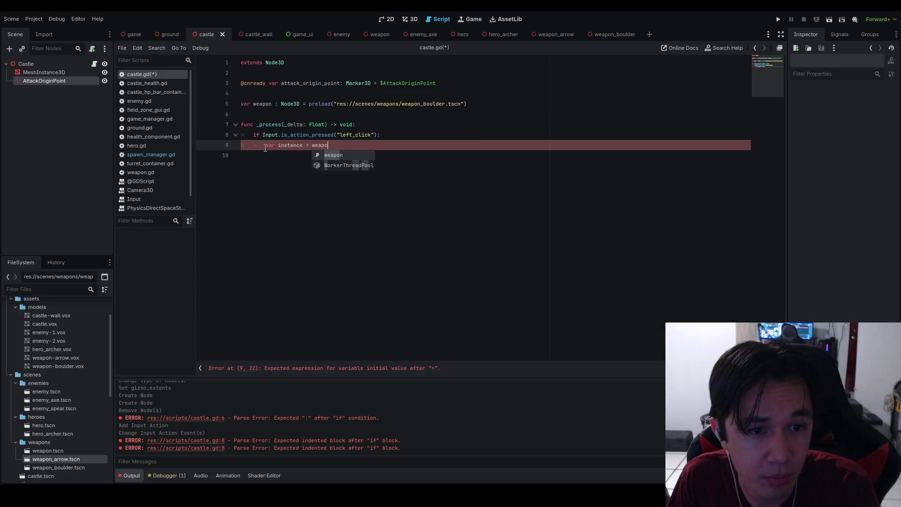
text(instance())
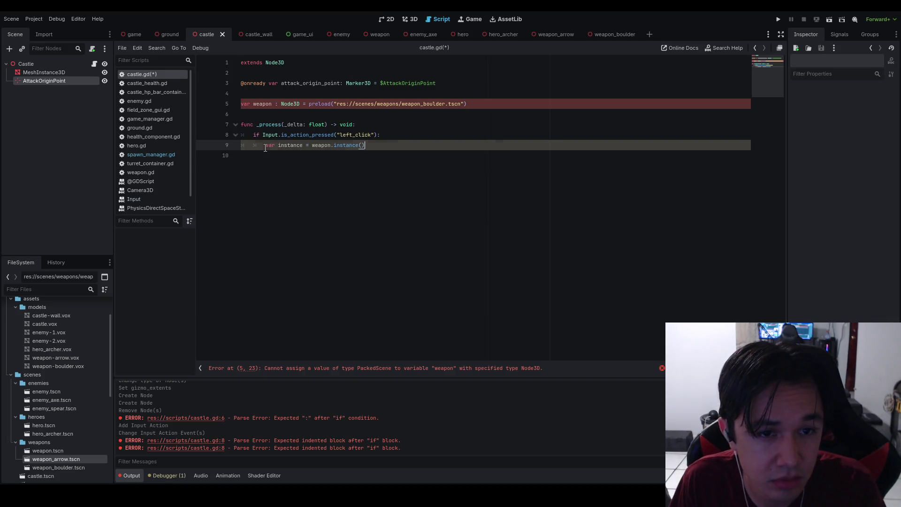
key(Return)
key(ctrl+s)
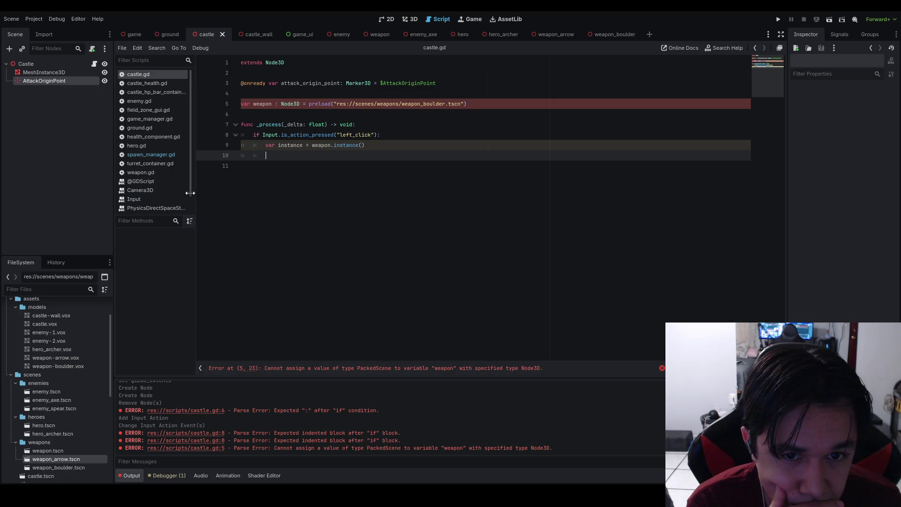
click(151, 154)
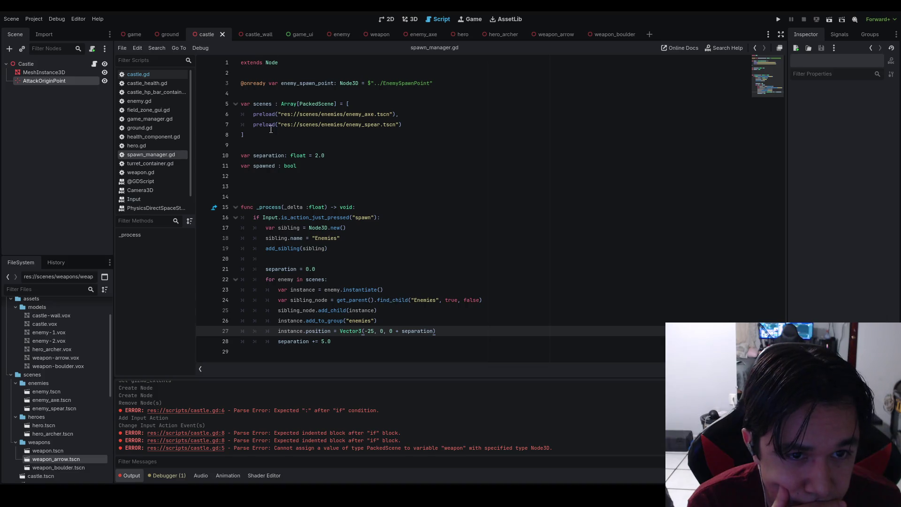
Change the weapon variable's type from Node3D to PackedScene and save castle.gd
click(151, 75)
double_click(290, 104)
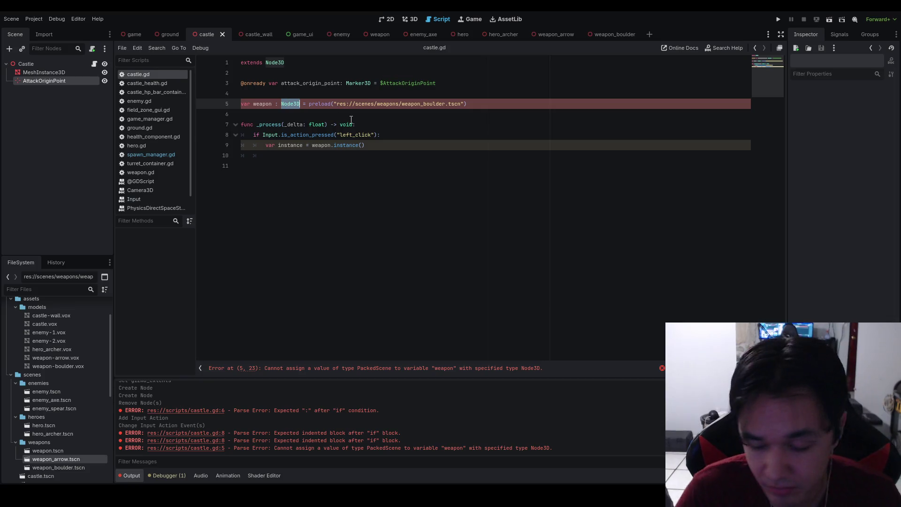
text(PackedScene)
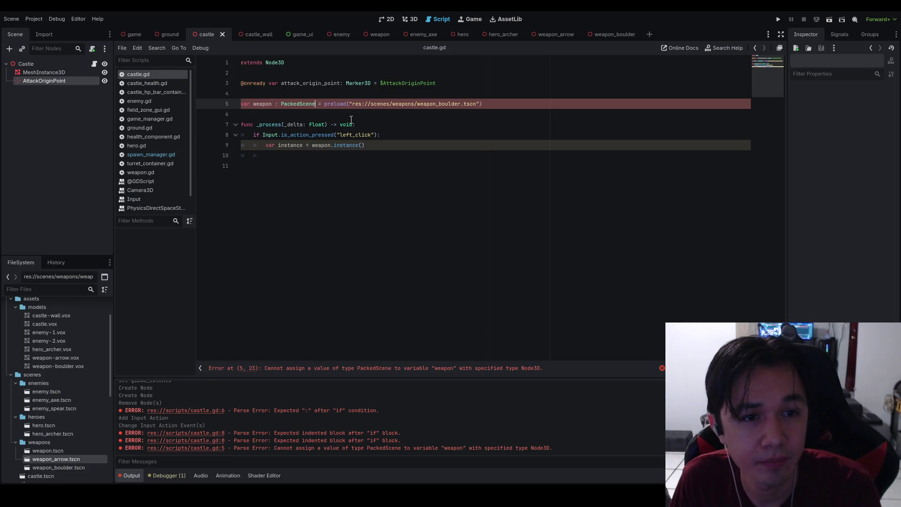
key(ctrl+s)
click(377, 141)
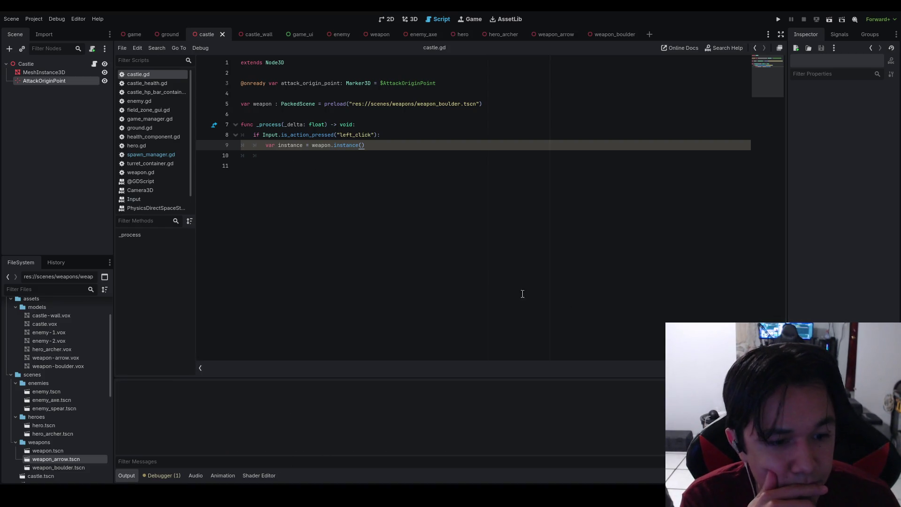
click(356, 154)
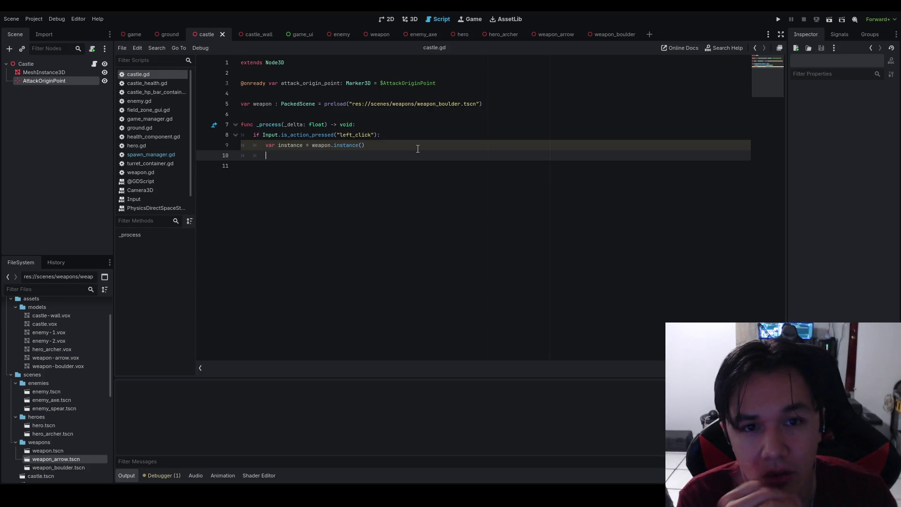
Review spawn_manager.gd's sibling_node lookup on line 24
click(148, 156)
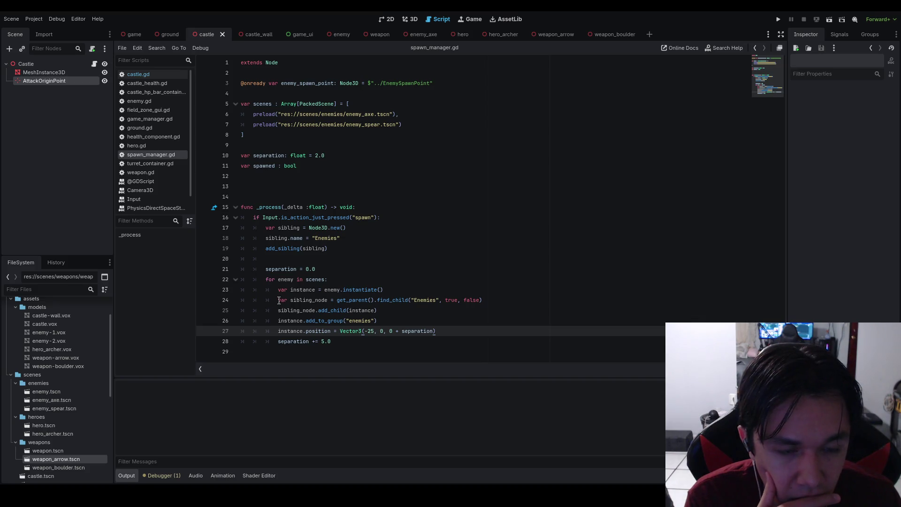
drag(280, 301, 496, 303)
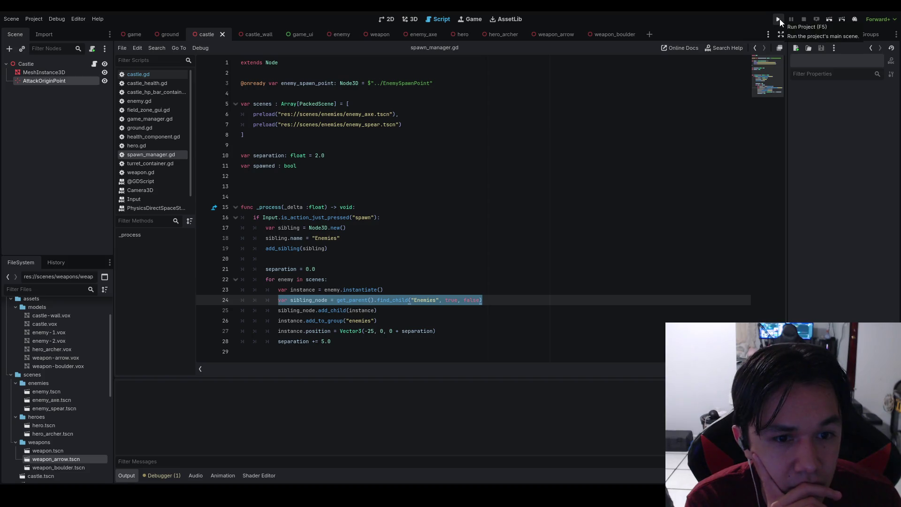
click(429, 258)
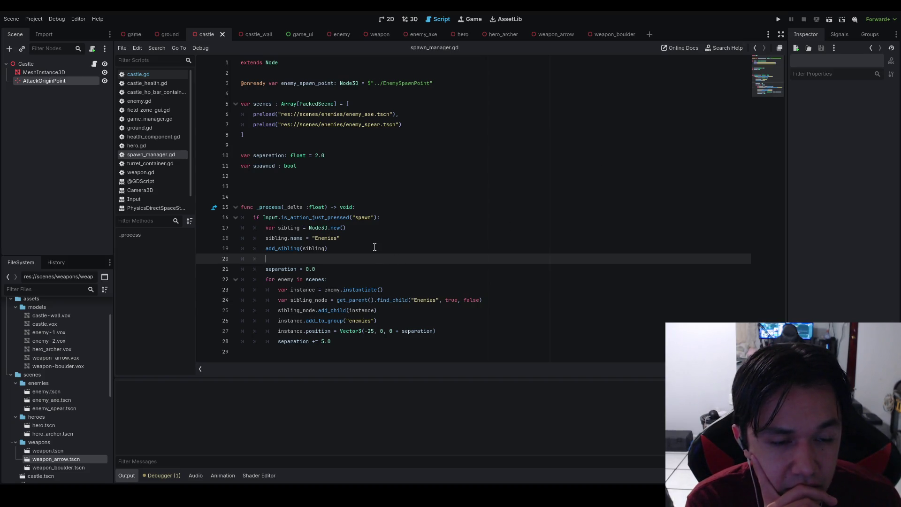
Move the Enemies sibling setup into a new _ready function and delete leftover blank lines
click(374, 247)
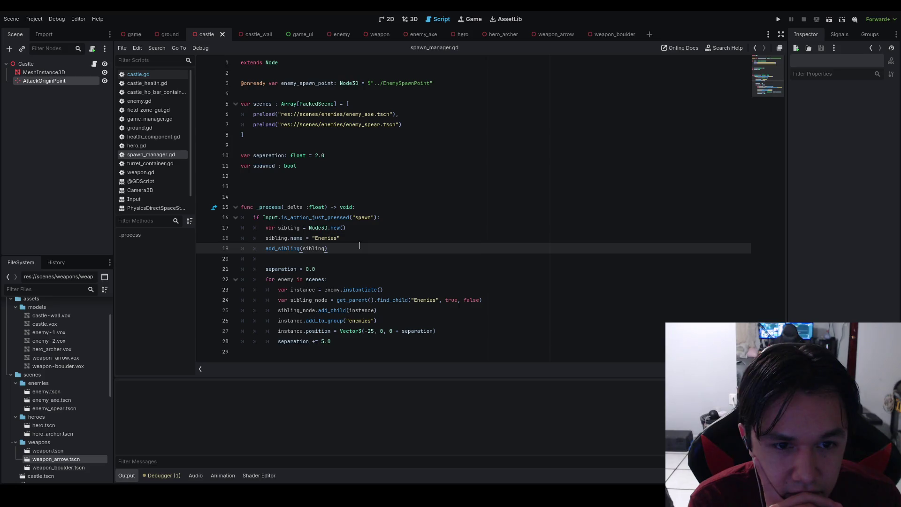
key(ctrl+z)
key(ctrl+z)
key(ctrl+z)
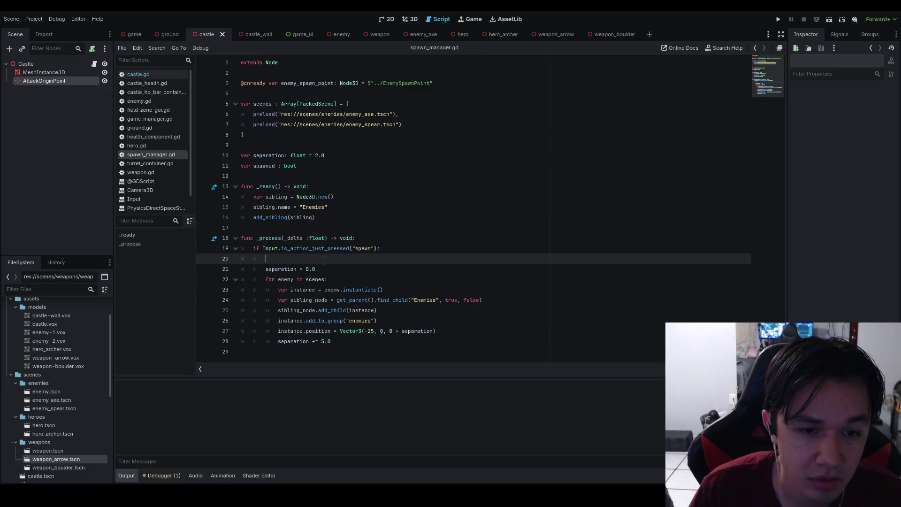
click(410, 248)
key(Delete)
key(Delete)
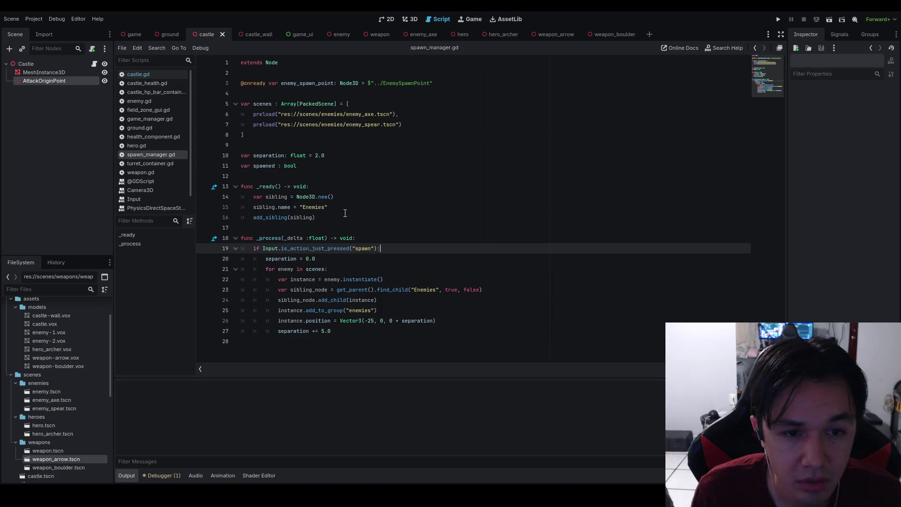
click(339, 217)
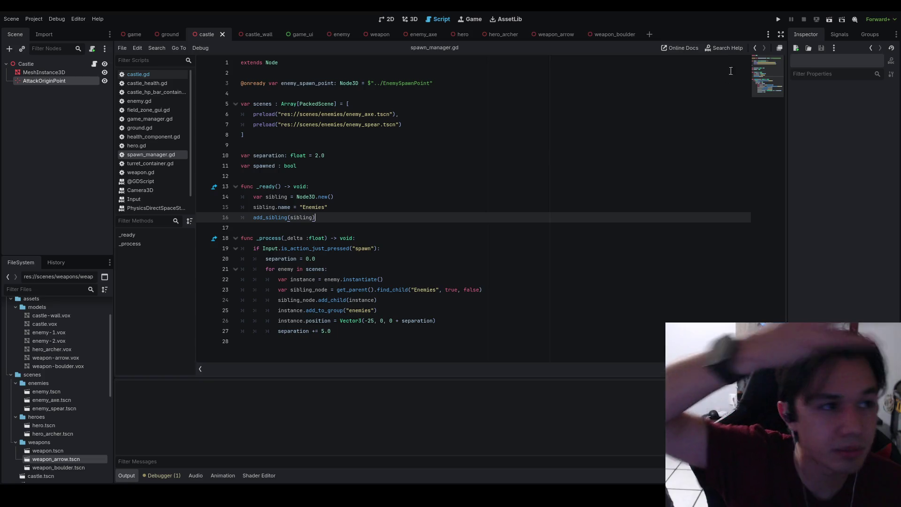
click(779, 19)
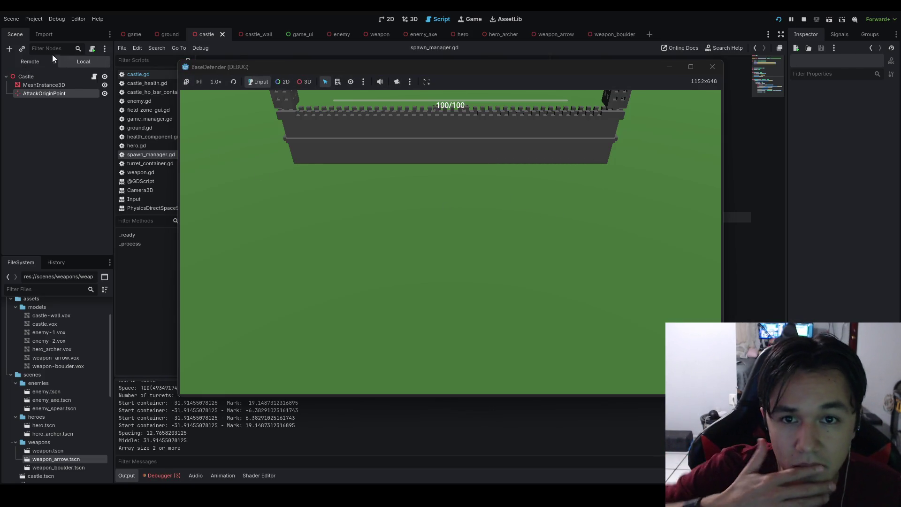
Review the three runtime errors, including spawn_manager.gd line 16
click(50, 61)
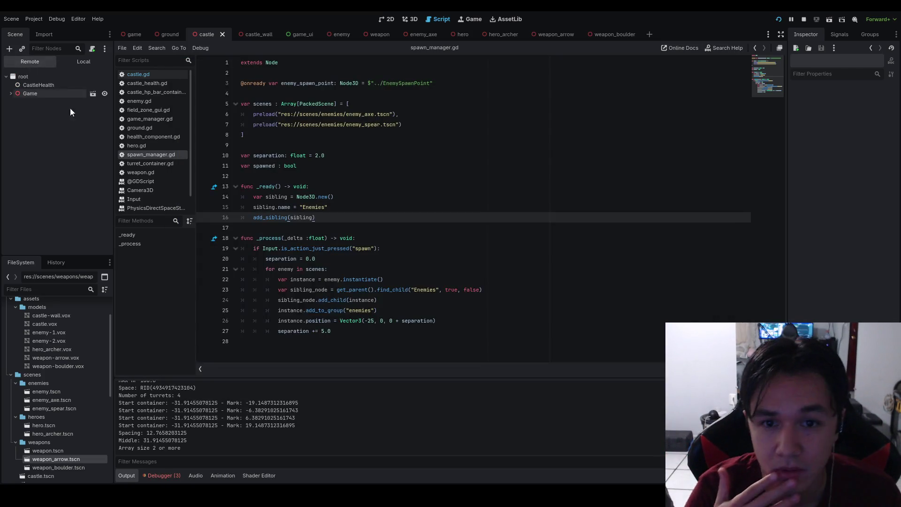
click(14, 92)
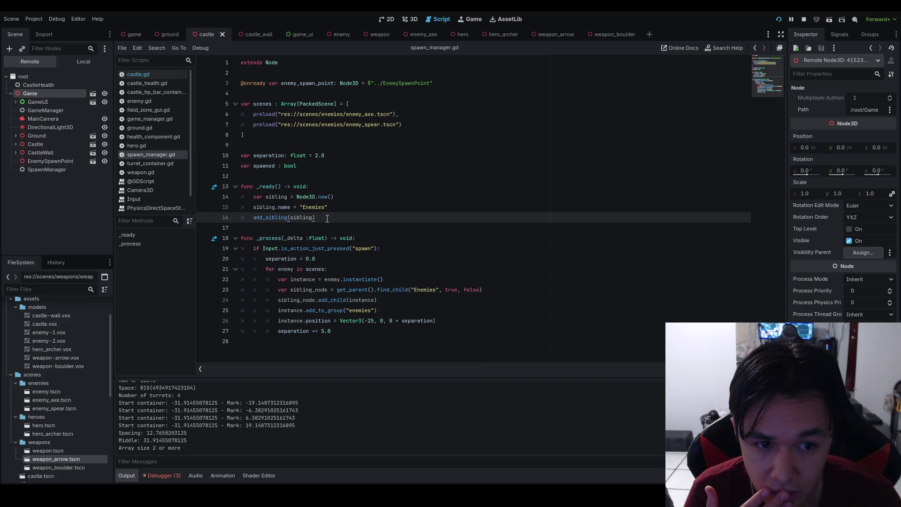
click(162, 475)
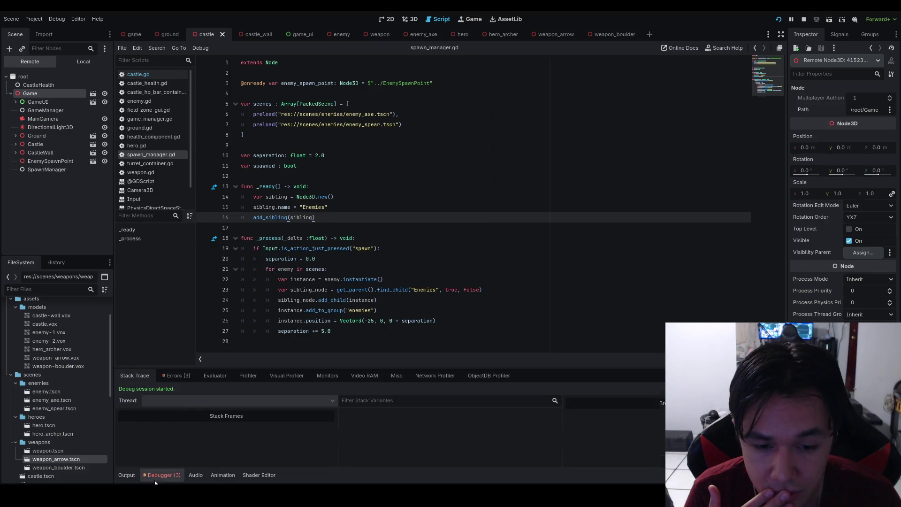
click(184, 376)
click(230, 422)
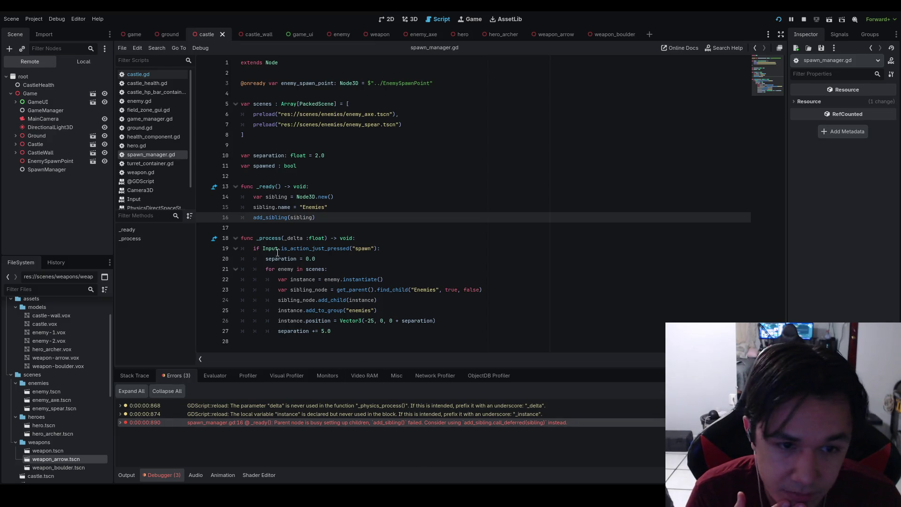
Insert a call_deferred line above add_sibling in _ready
click(352, 207)
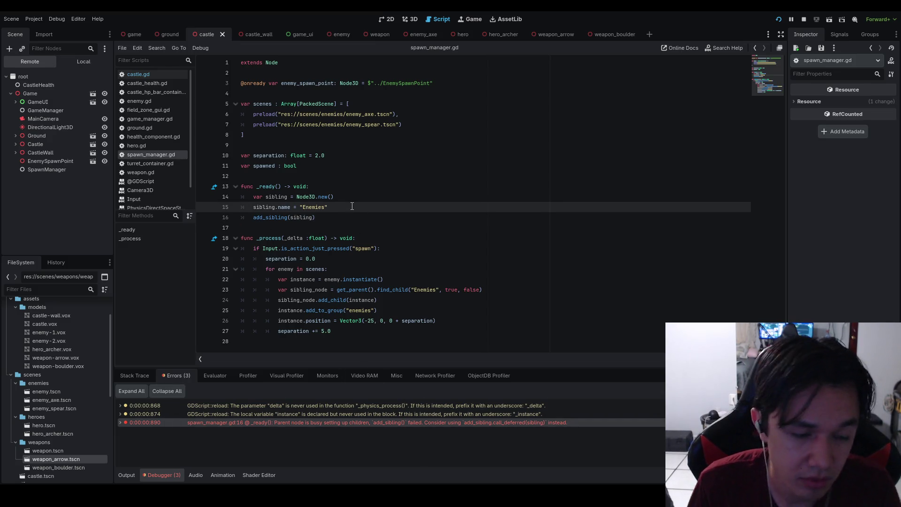
key(Return)
text(c)
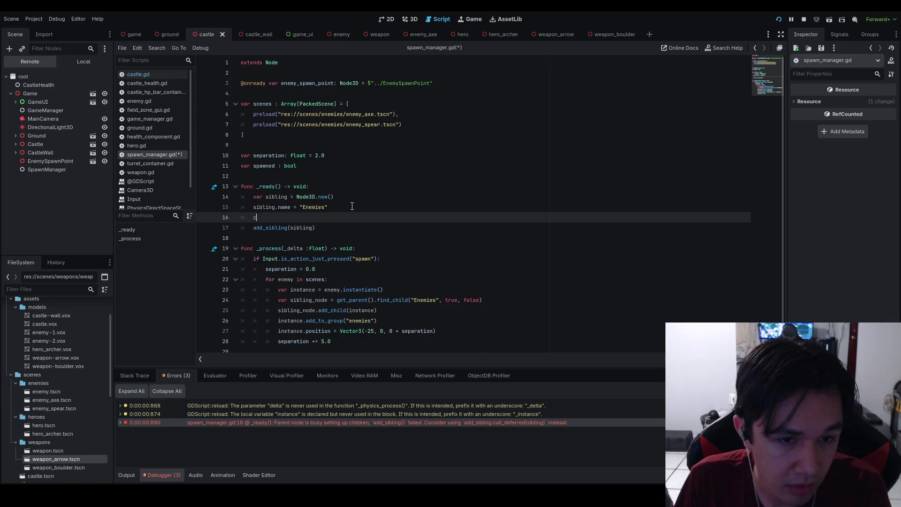
key(Down)
key(Down)
key(Down)
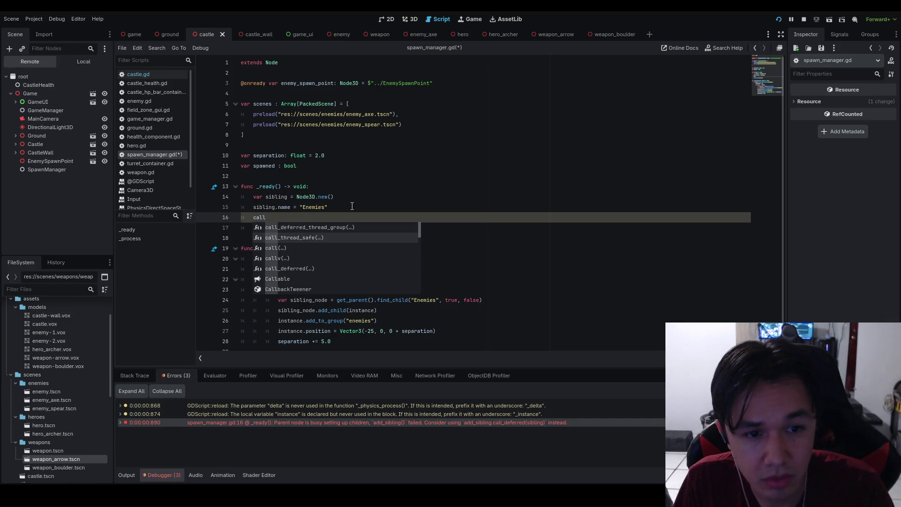
key(Return)
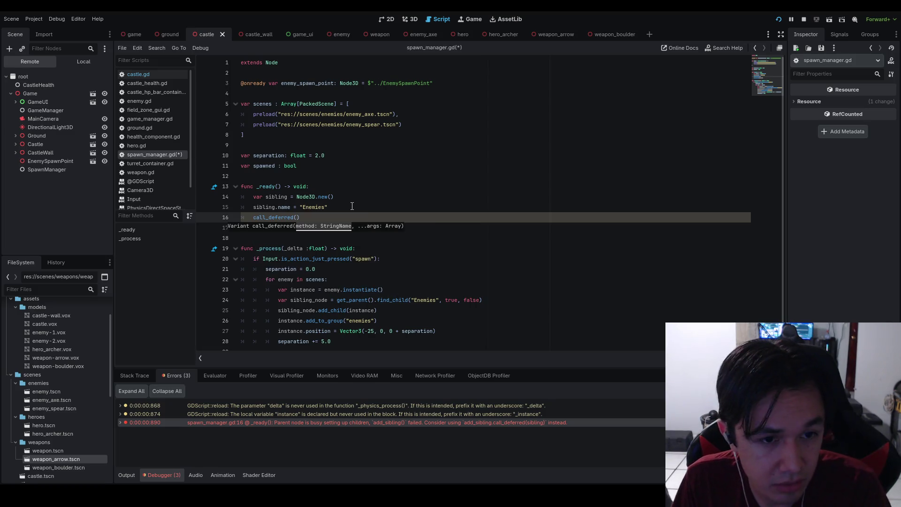
Keep the call_deferred("add_sibling", sibling) line, delete the redundant add_sibling line, and save spawn_manager.gd
text(")
text(add)
text(_sibling")
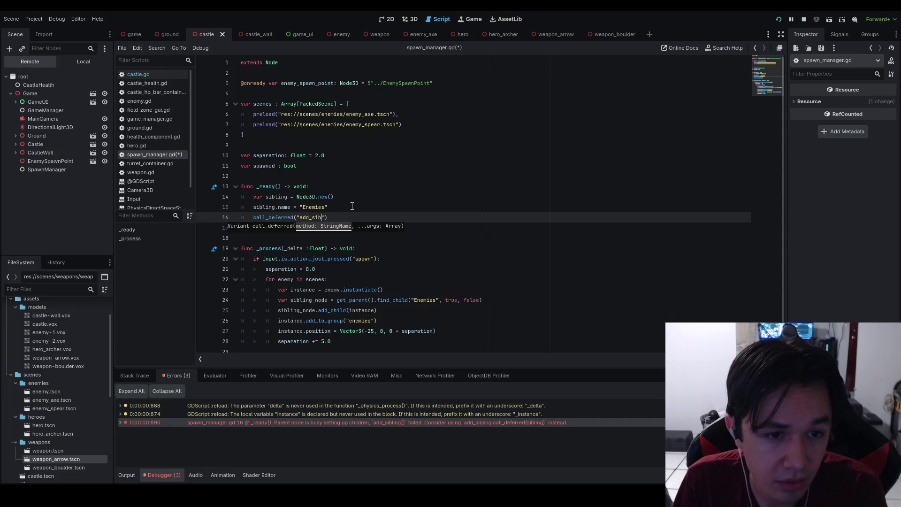
text(, )
text(sibling)
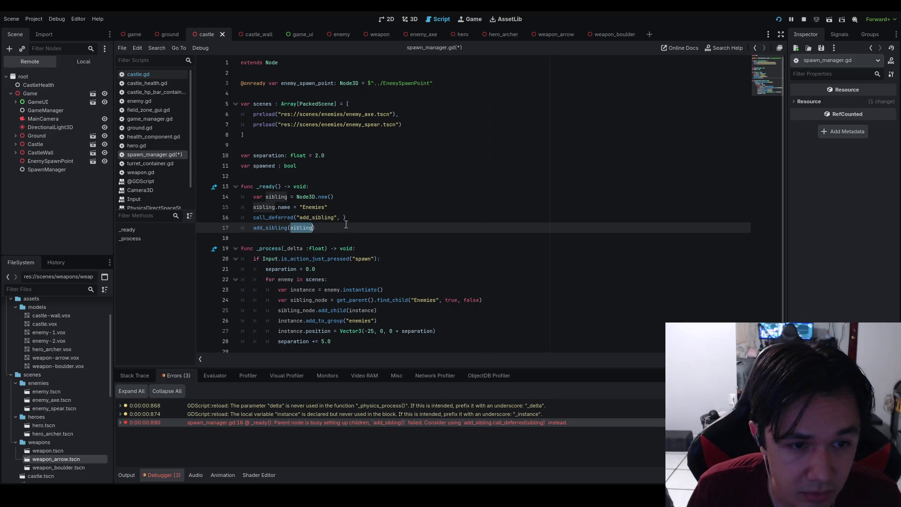
key(ctrl+shift+k)
key(ctrl+s)
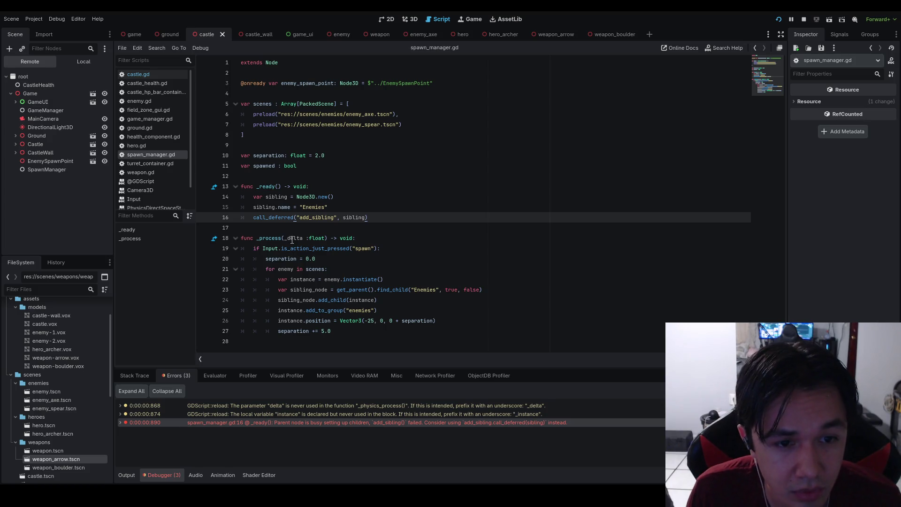
Run the game, confirm the Enemies node appears in the Remote scene tree, then stop it
click(778, 19)
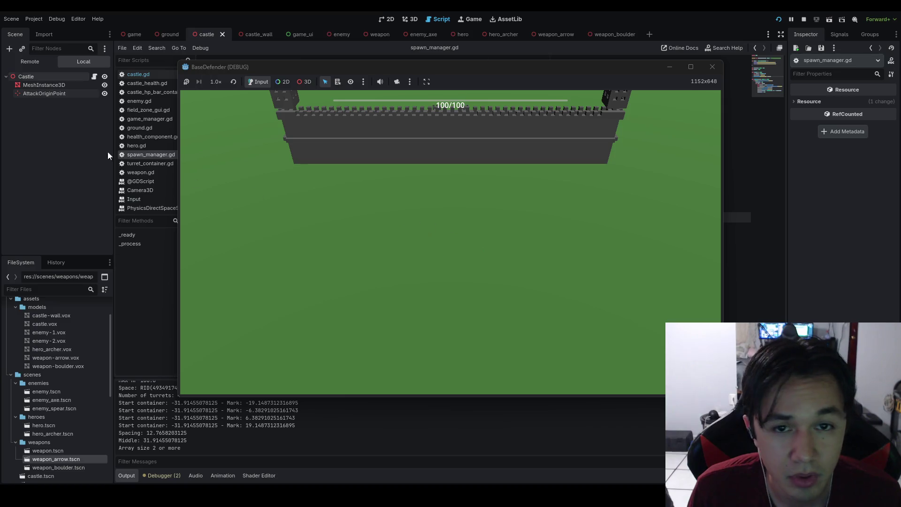
click(32, 62)
click(28, 177)
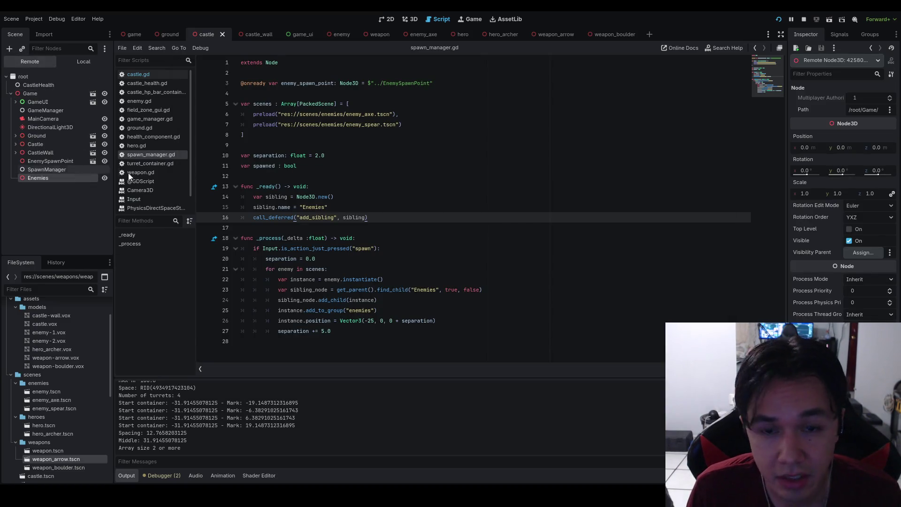
click(805, 23)
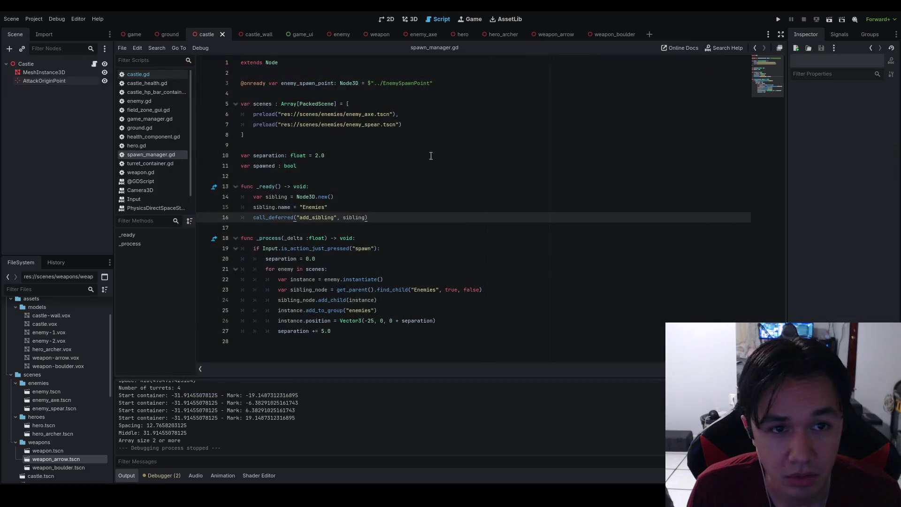
drag(370, 217, 254, 197)
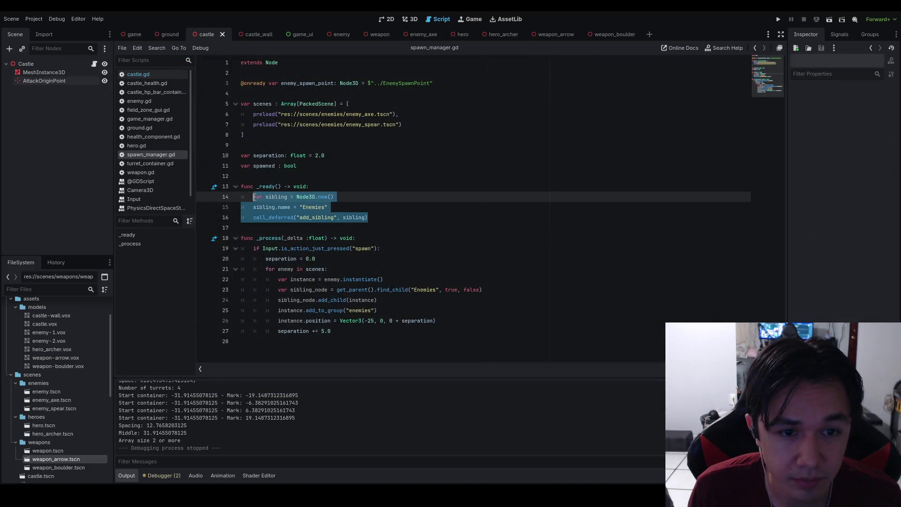
click(386, 212)
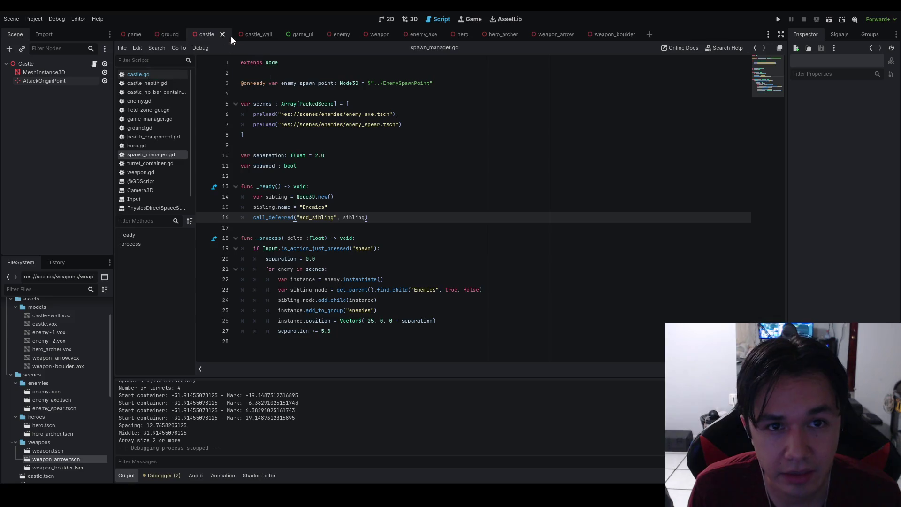
click(243, 33)
In castle.gd, add a _ready() function above _process and paste in the sibling-node creation code
click(198, 36)
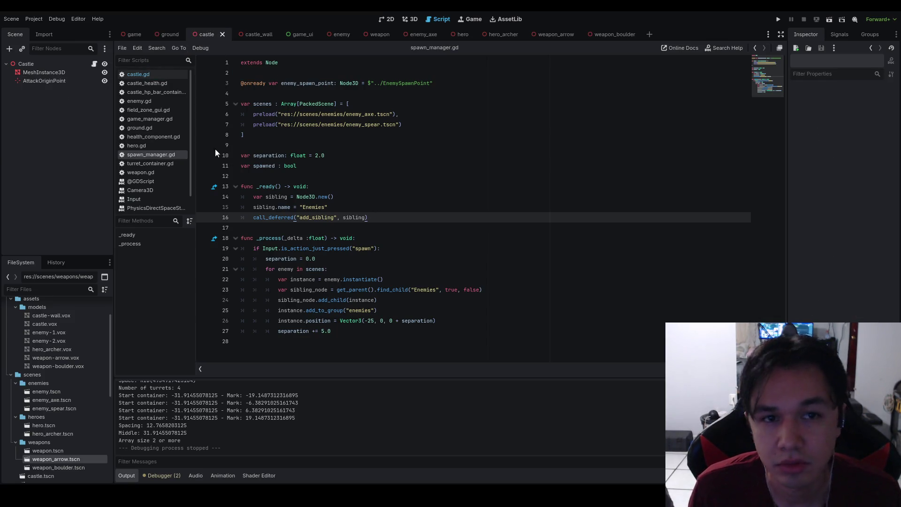
click(142, 75)
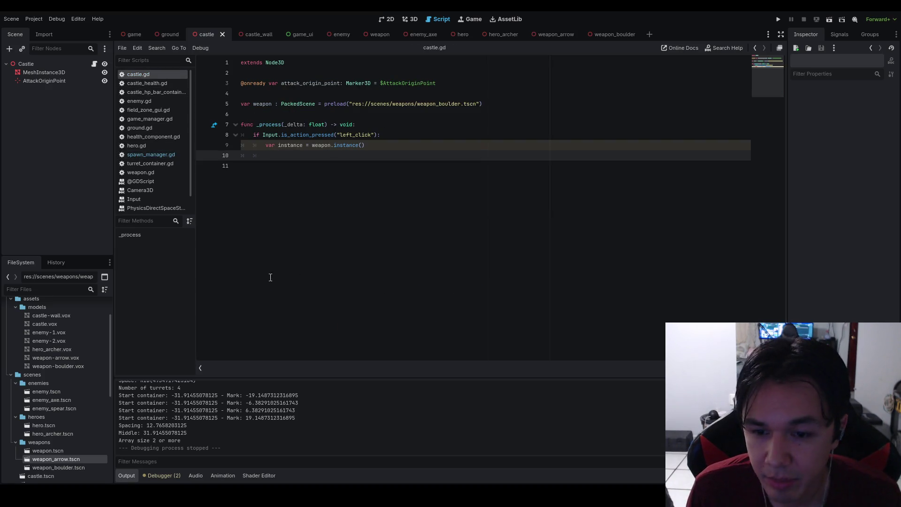
click(295, 114)
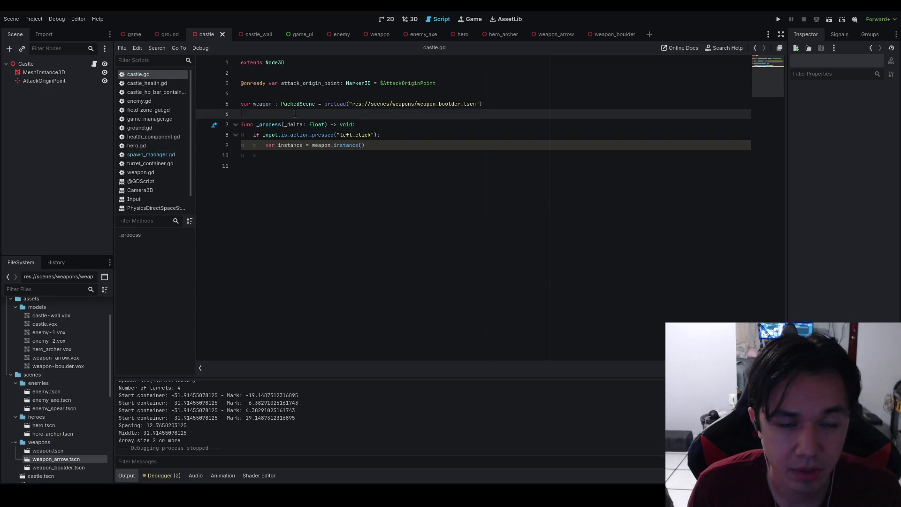
key(Return)
key(Return)
key(Up)
text(func _rea)
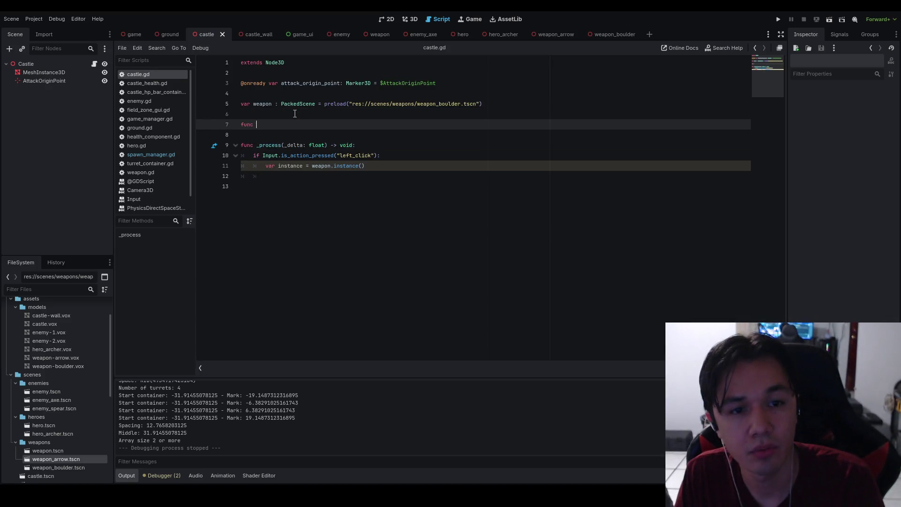
key(Return)
key(Return)
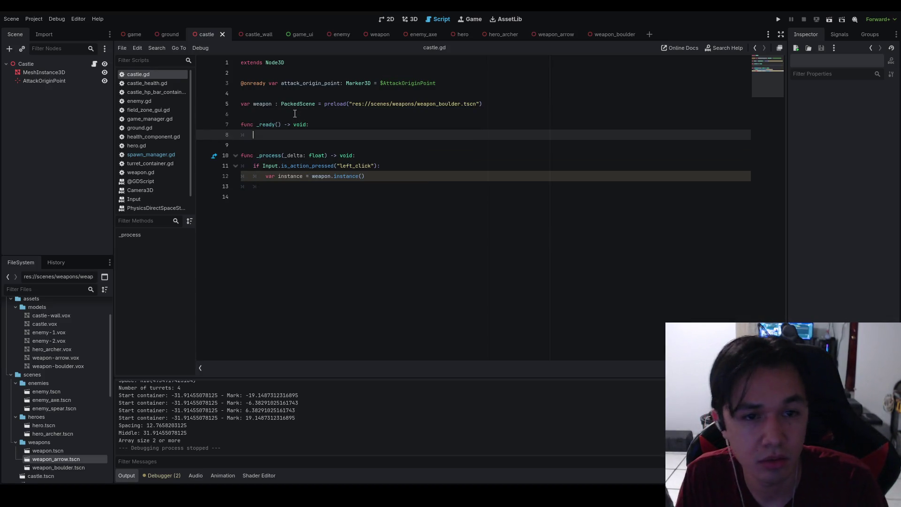
text(var sibling = Node3D.new() 	sibling.name = "Enemies" 	call_deferred("add_sibling", sibling))
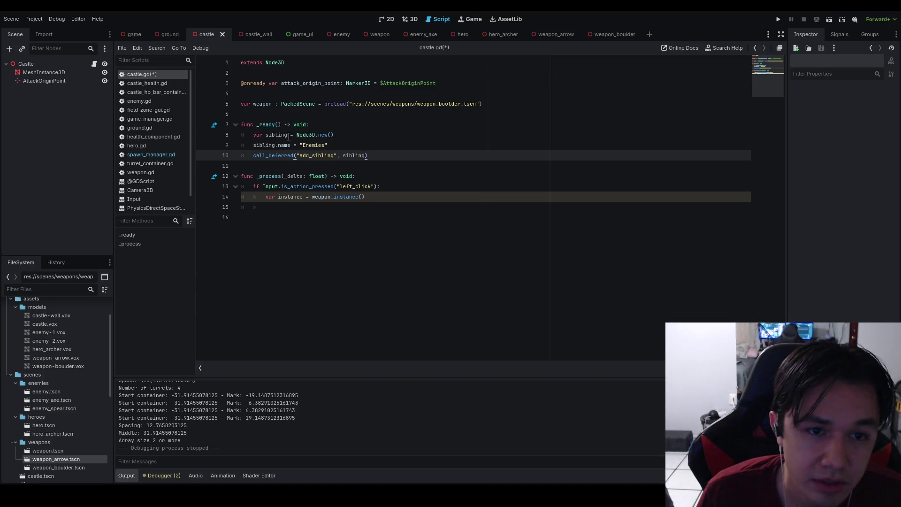
Rename the new sibling node to "Projectiles" and save castle.gd
double_click(314, 145)
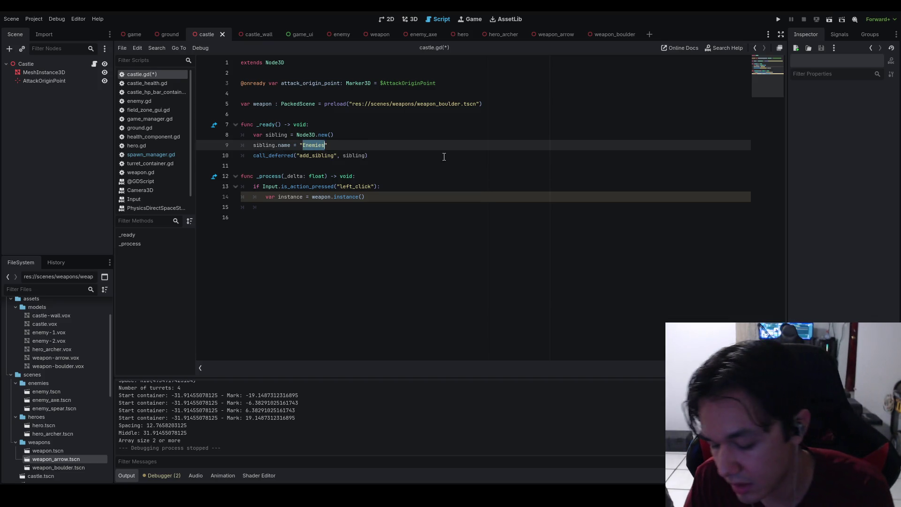
text(W)
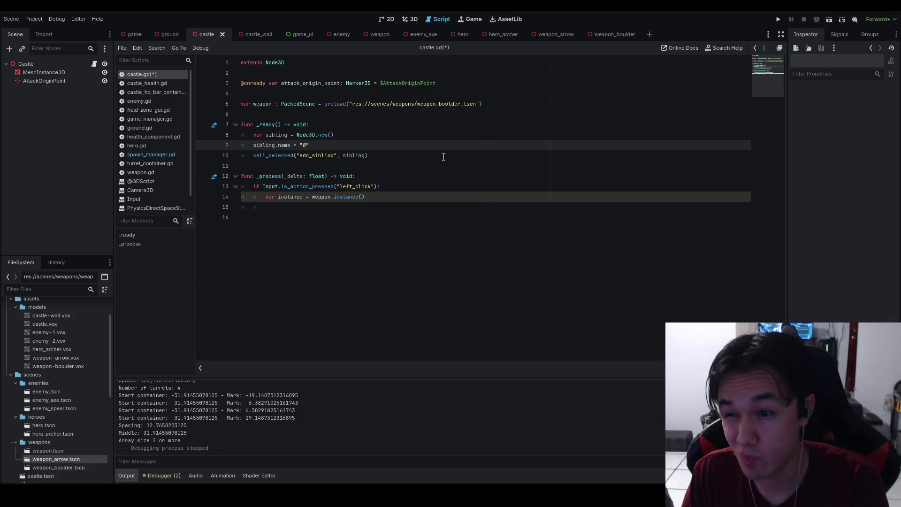
text(eapons)
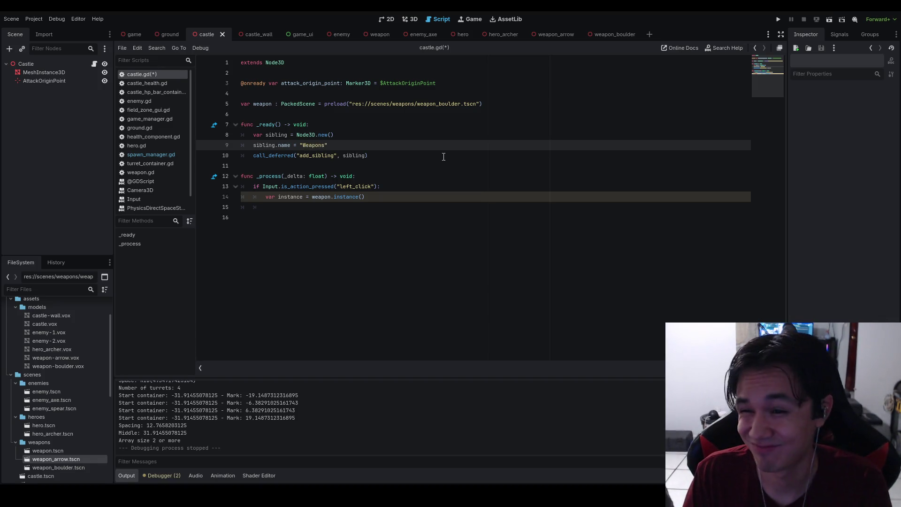
key(ctrl+shift+Left)
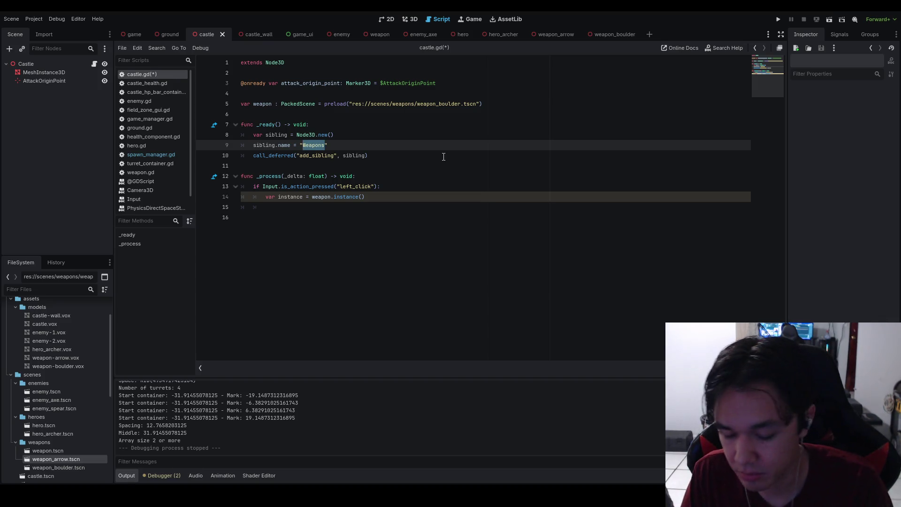
text(Projectiles)
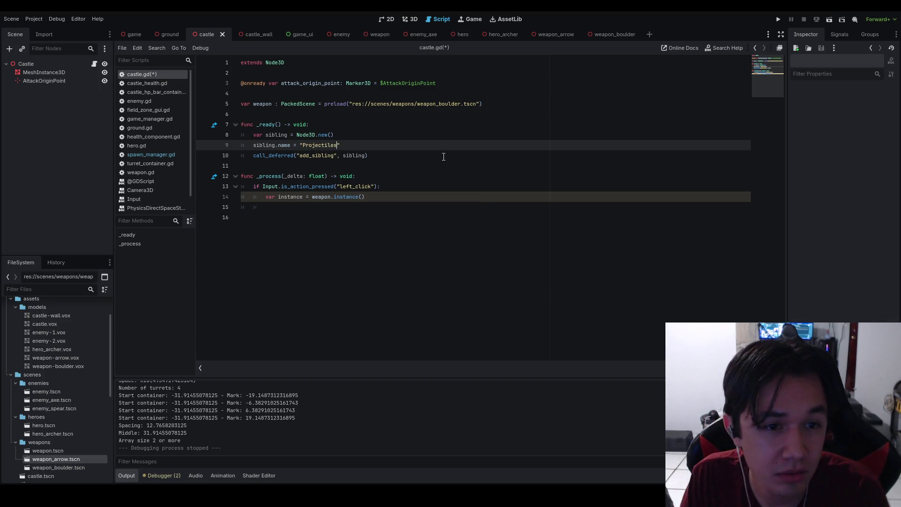
click(443, 156)
key(ctrl+s)
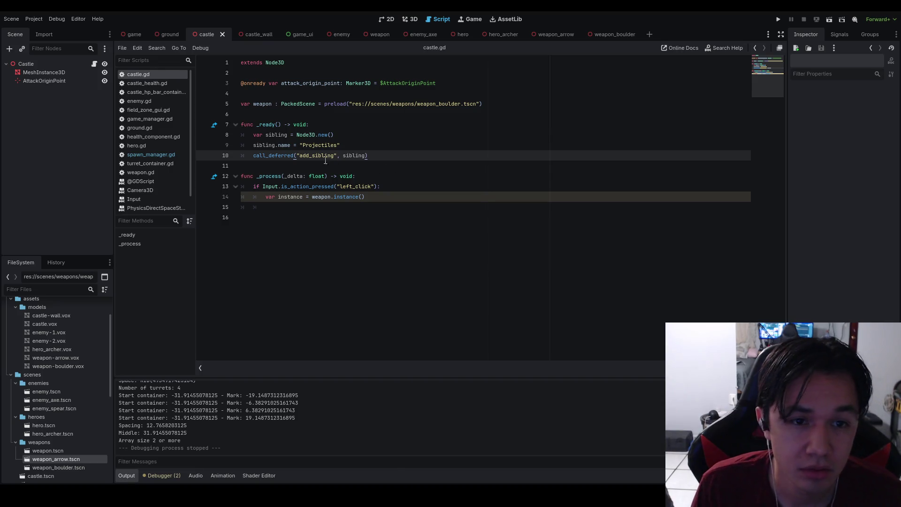
mouse_move(311, 140)
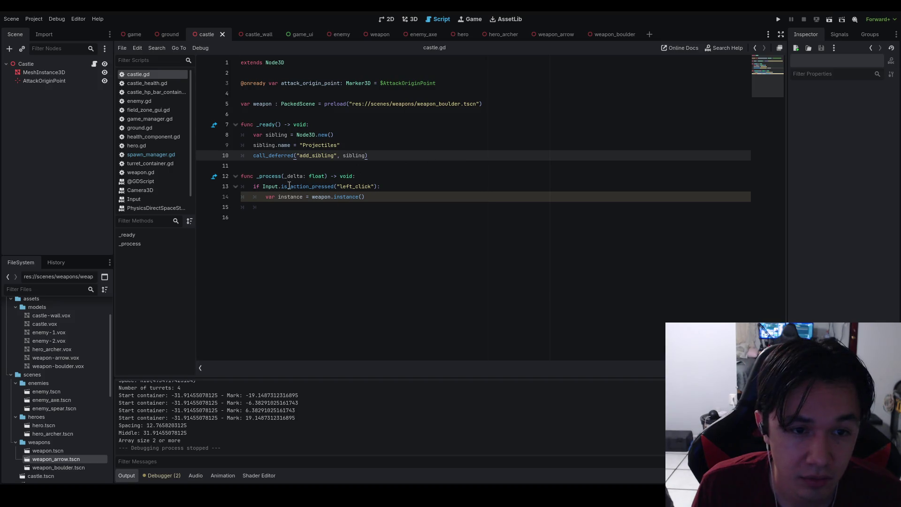
click(358, 208)
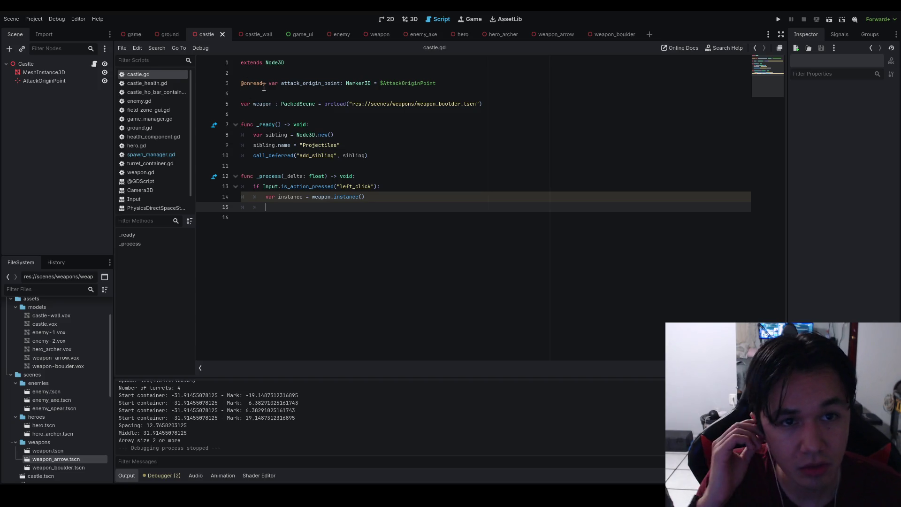
click(164, 155)
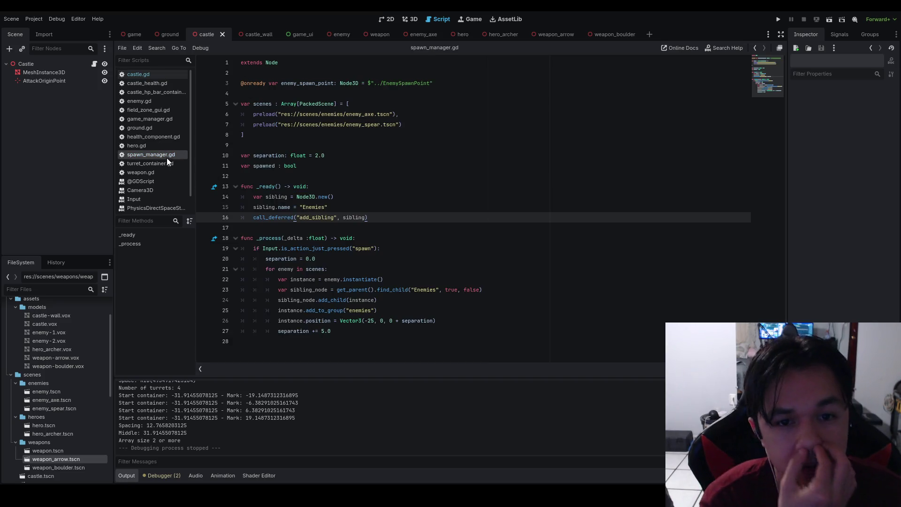
Review the node-placement and spawning loop lines in spawn_manager.gd
double_click(308, 289)
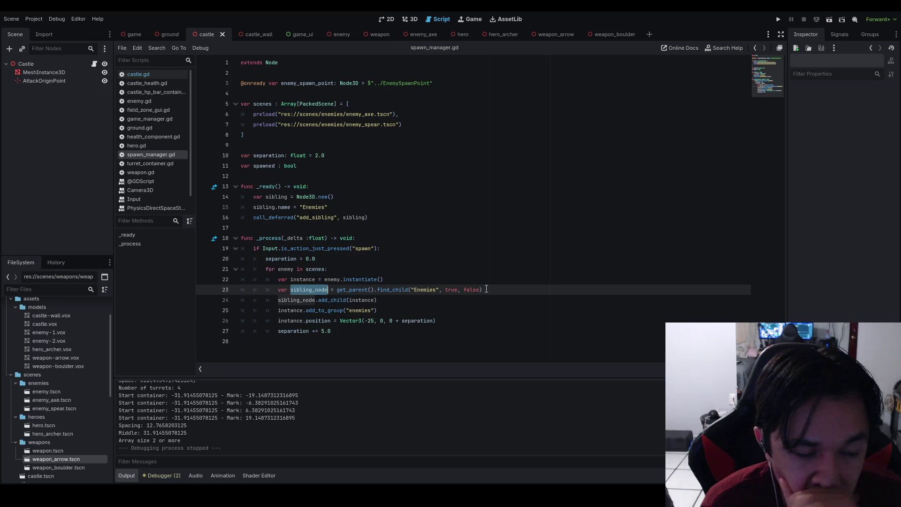
drag(483, 289, 280, 290)
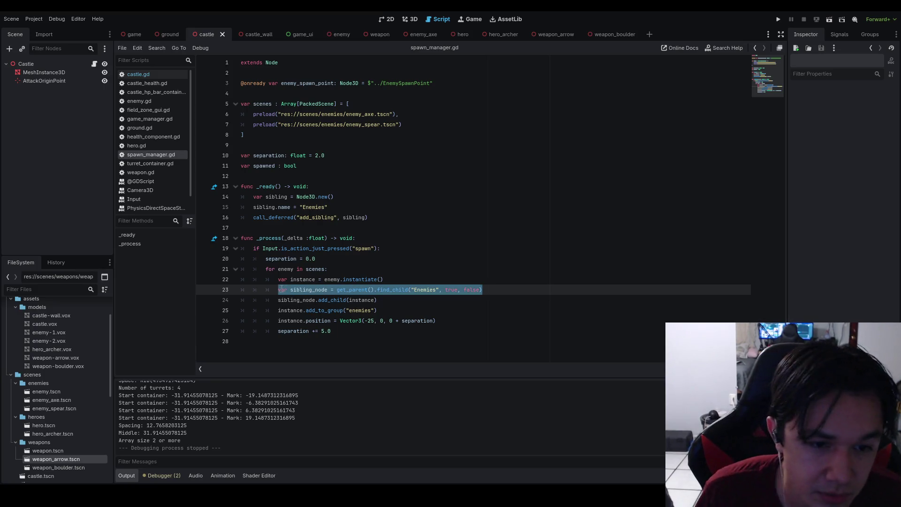
click(391, 302)
mouse_move(378, 310)
mouse_down()
mouse_move(323, 290)
mouse_move(280, 291)
mouse_up()
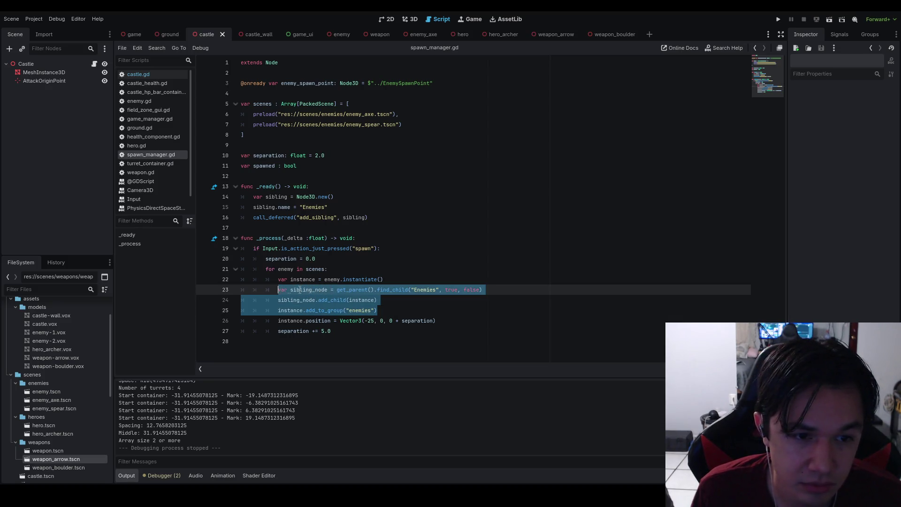
shift+click(435, 320)
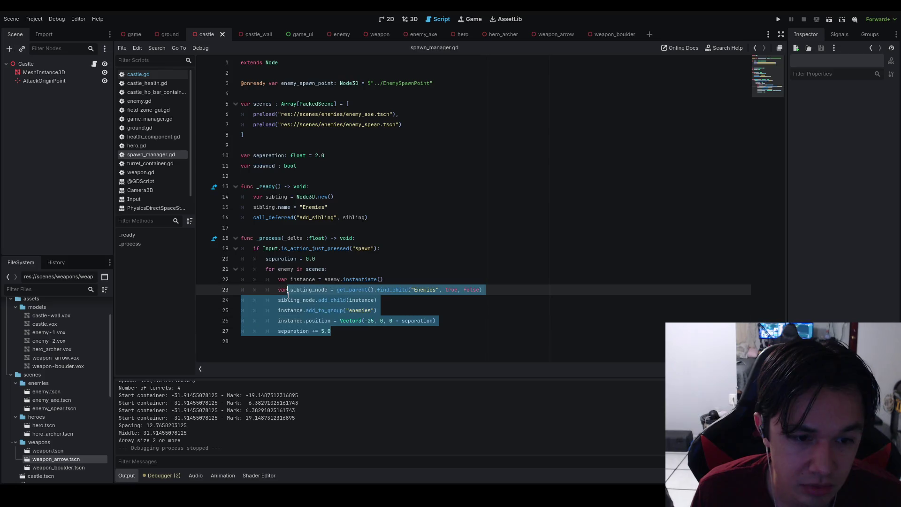
click(434, 321)
mouse_move(435, 321)
mouse_down()
mouse_move(281, 290)
mouse_move(338, 279)
mouse_up()
click(383, 279)
In castle.gd, delete the duplicated enemy.instantiate line and dedent pasted lines 15–18 one level
click(153, 76)
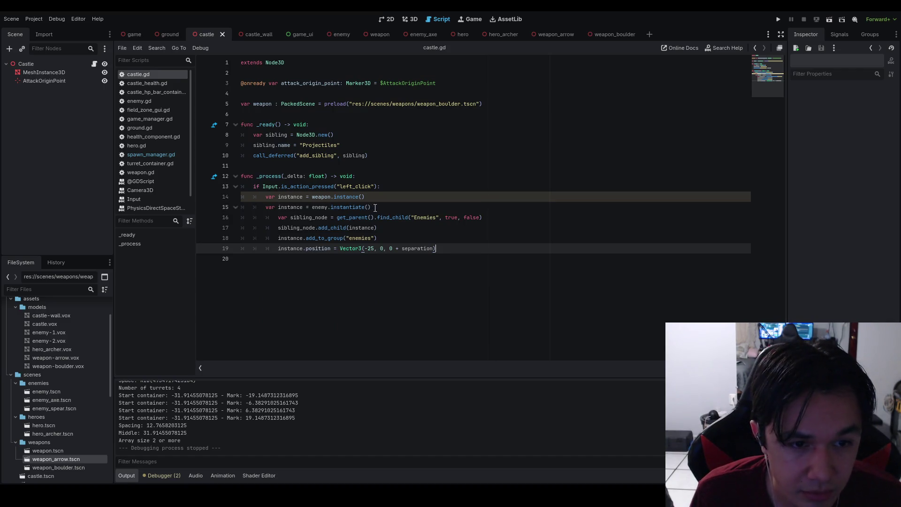
triple_click(374, 207)
key(BackSpace)
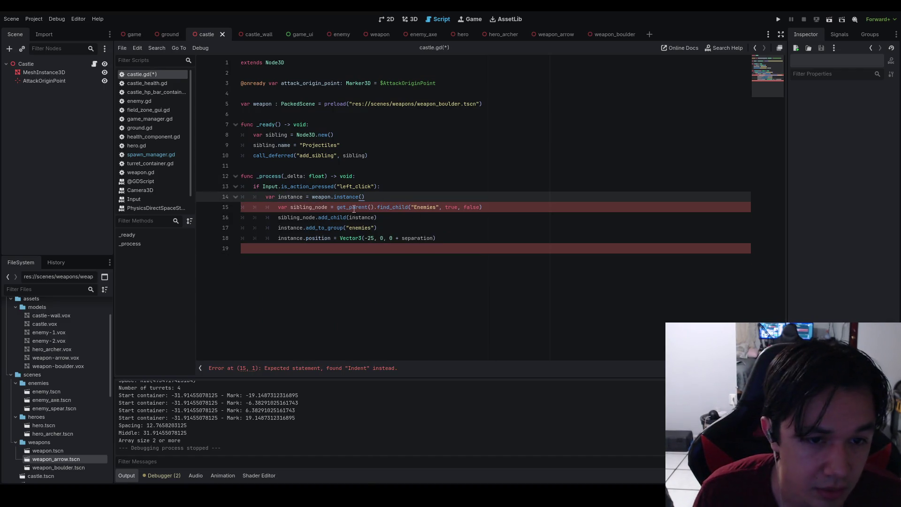
mouse_move(416, 242)
mouse_down()
mouse_move(291, 225)
mouse_move(262, 207)
mouse_up()
key(shift+Tab)
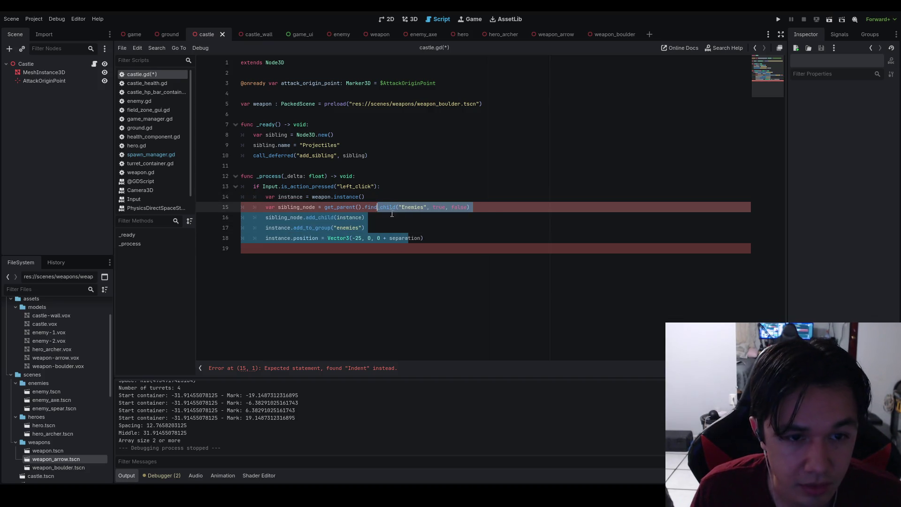
click(447, 238)
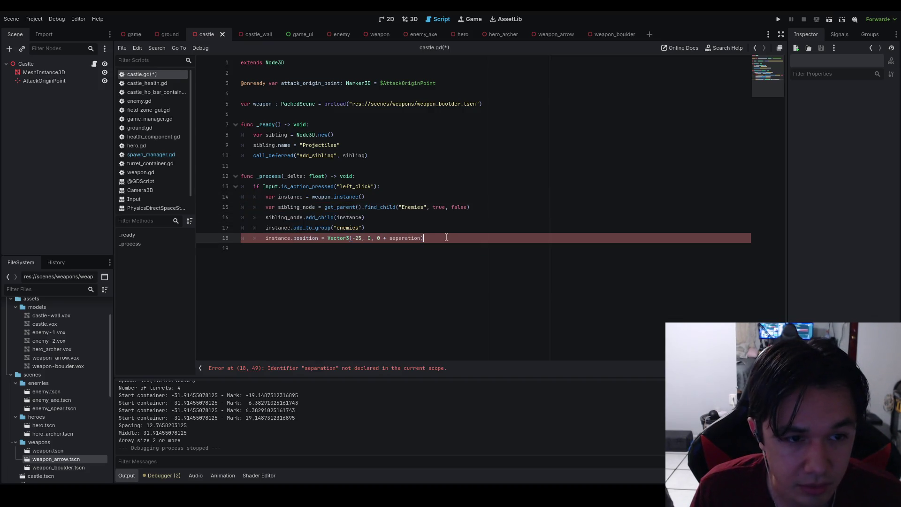
Replace Enemies with Projectiles on line 15 and save castle.gd
double_click(319, 145)
key(ctrl+c)
double_click(412, 207)
key(ctrl+v)
click(482, 207)
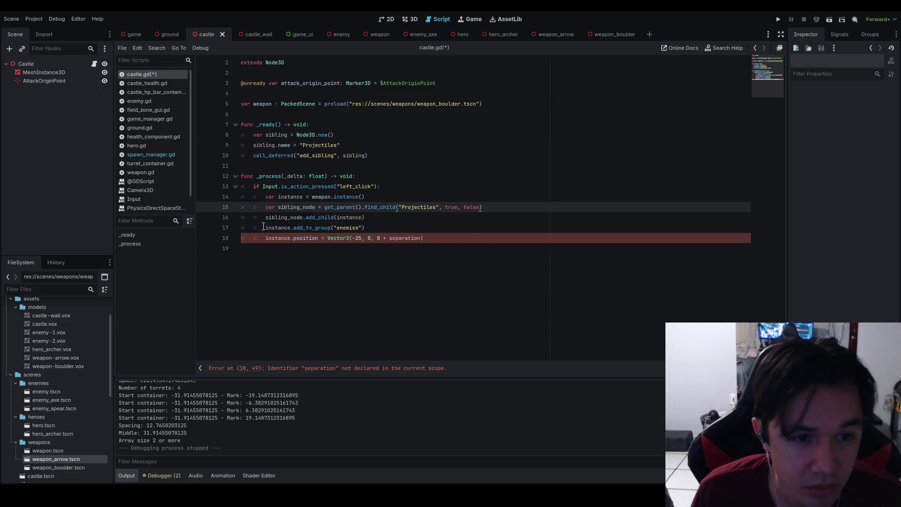
key(ctrl+s)
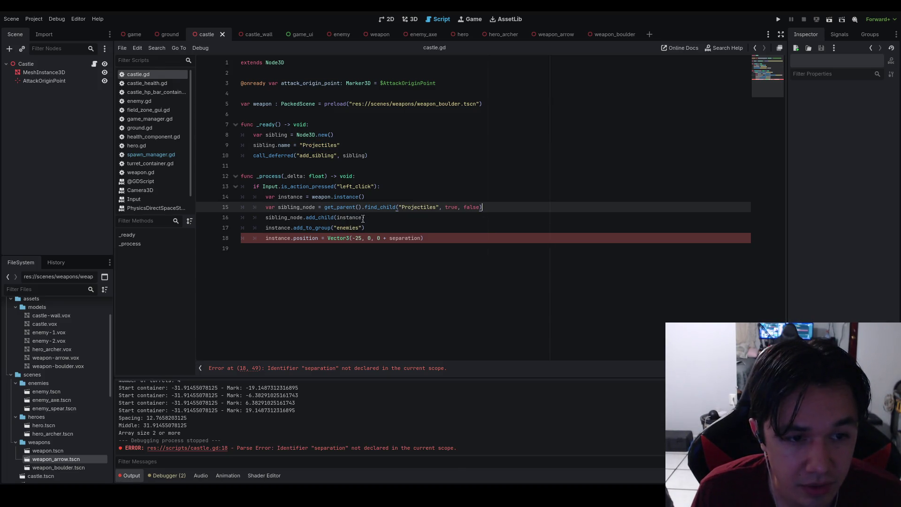
Replace Vector3(-25, 0, 0 + separation) with attack_origin_point.position and save
click(435, 236)
key(shift+Up)
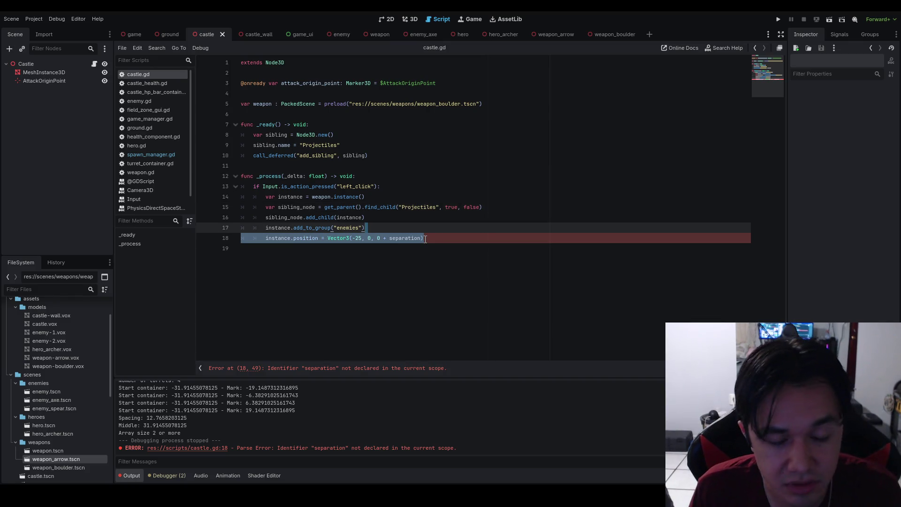
mouse_move(327, 238)
mouse_down()
mouse_move(485, 247)
mouse_move(463, 238)
mouse_up()
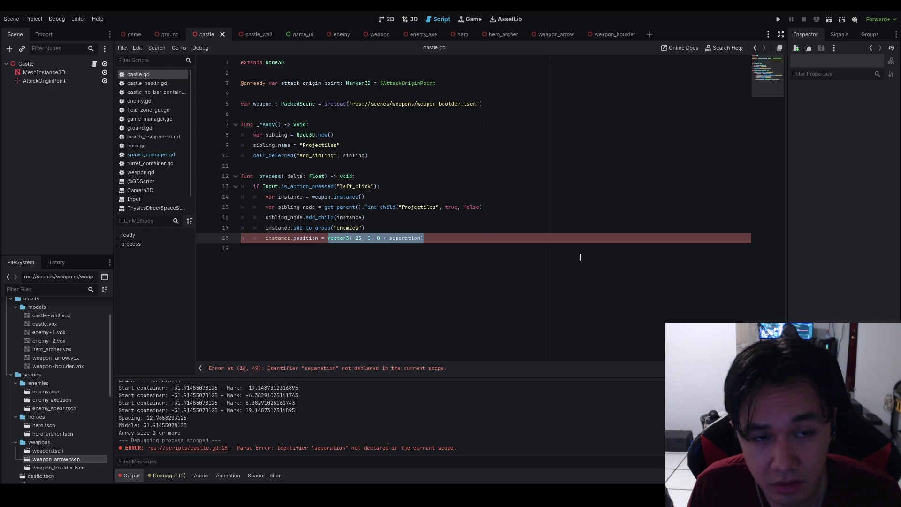
text(atta)
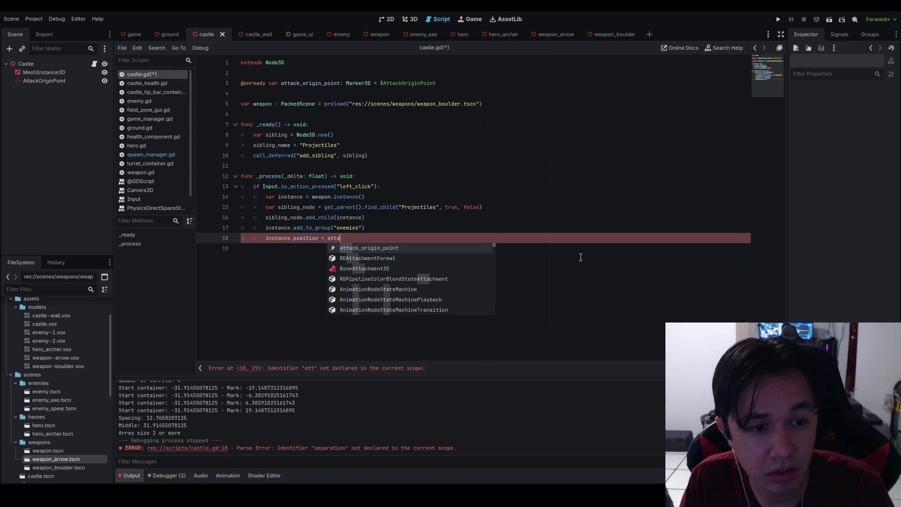
key(Return)
text(.)
key(ctrl+s)
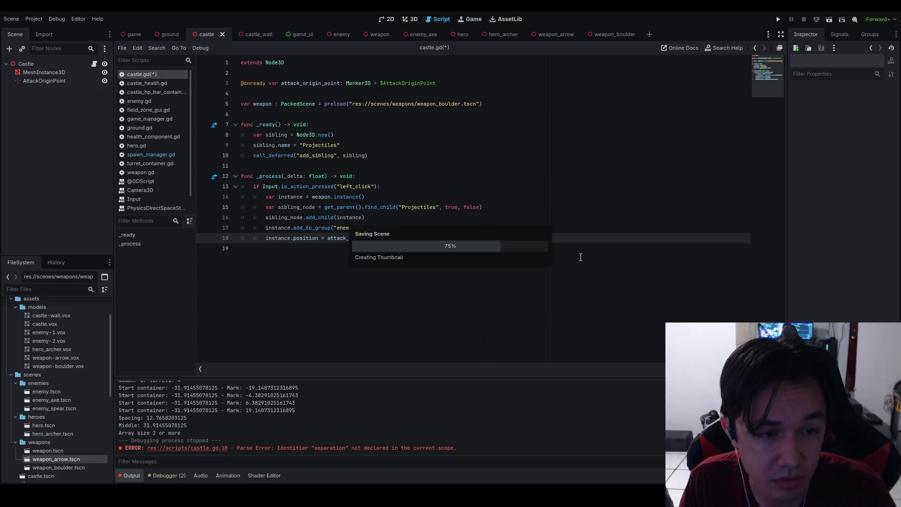
Test-fire a boulder, read the Debugger error, and change weapon.instance() to weapon.instantiate()
click(778, 19)
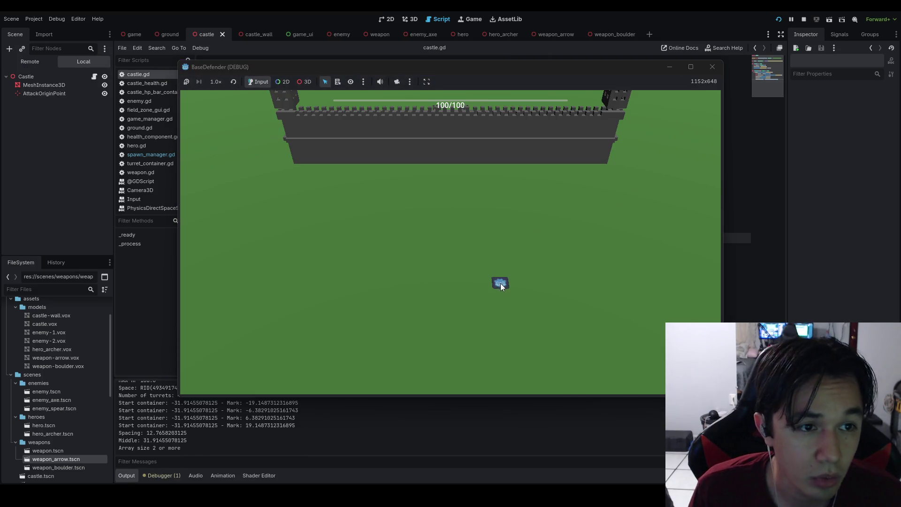
click(501, 281)
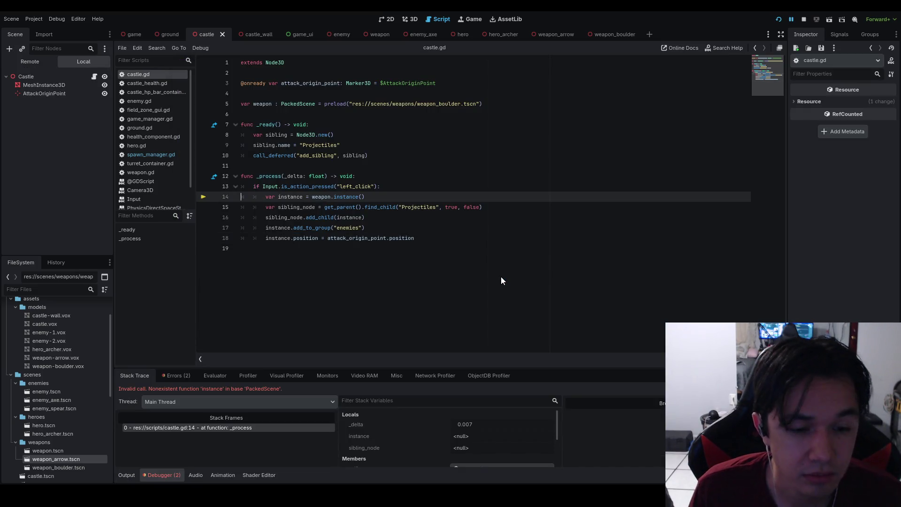
click(185, 376)
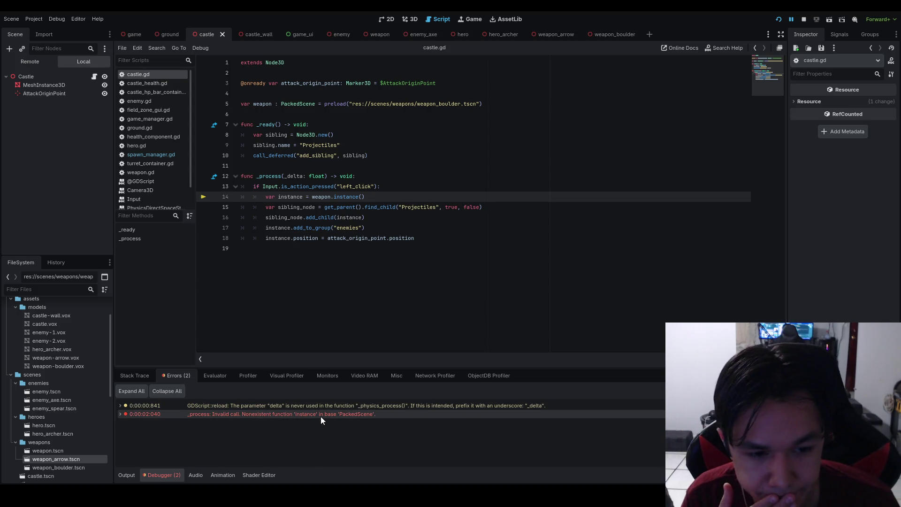
mouse_move(320, 419)
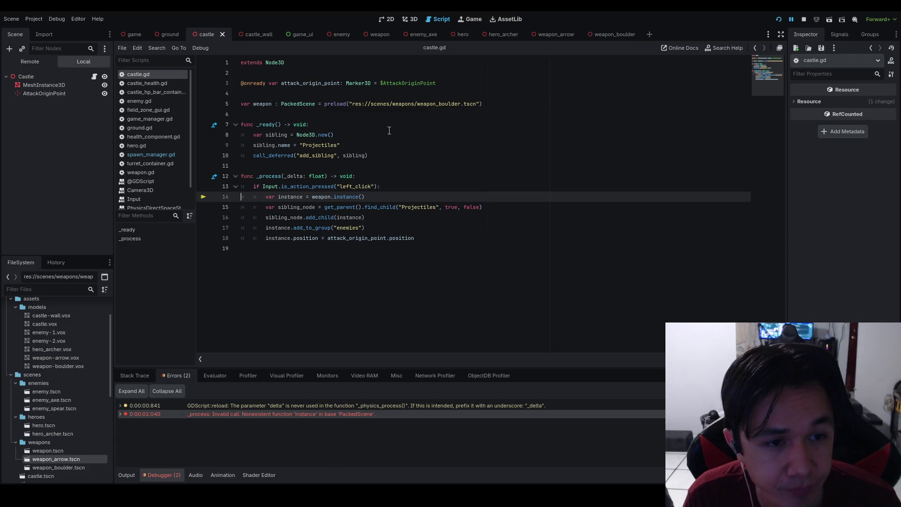
click(358, 197)
key(BackSpace)
key(BackSpace)
text(t)
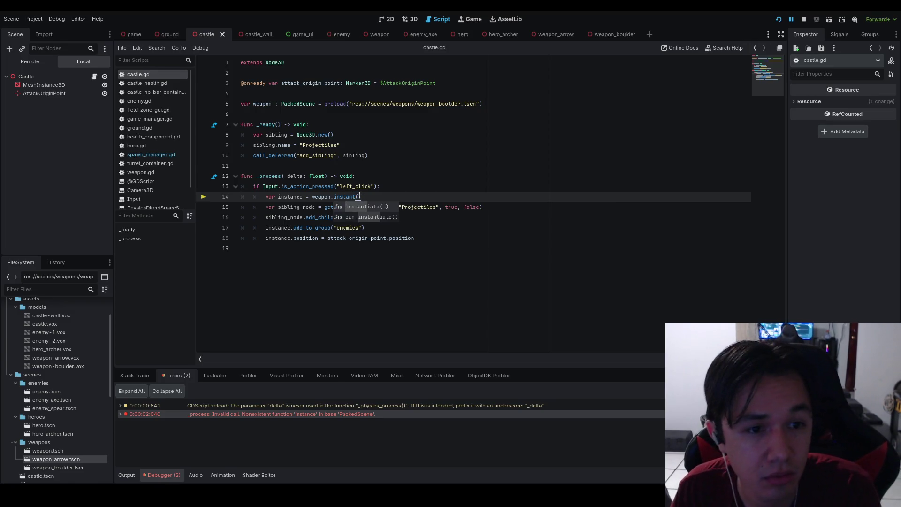
key(Return)
click(777, 22)
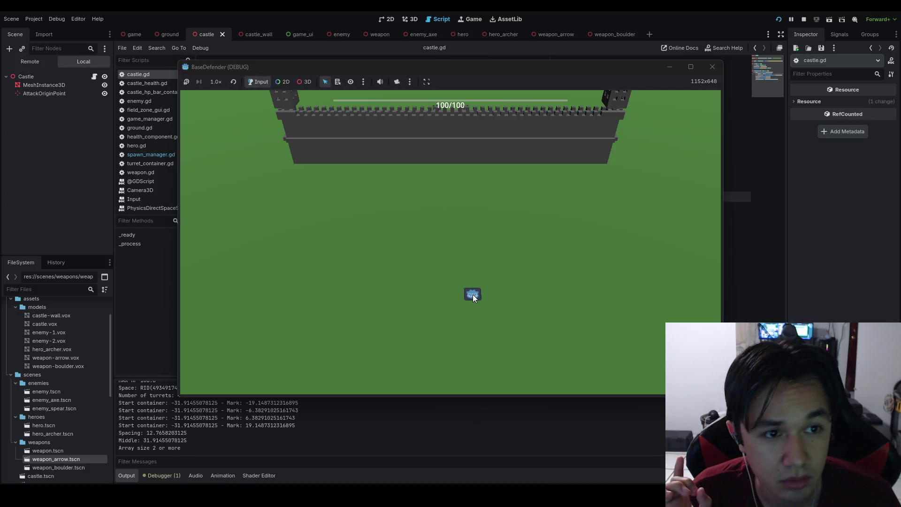
click(28, 62)
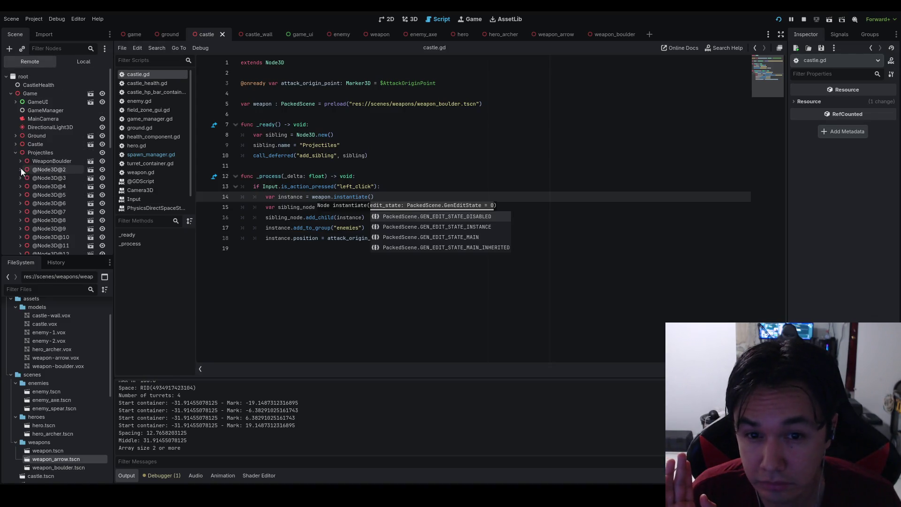
scroll(50, 172, down, 5)
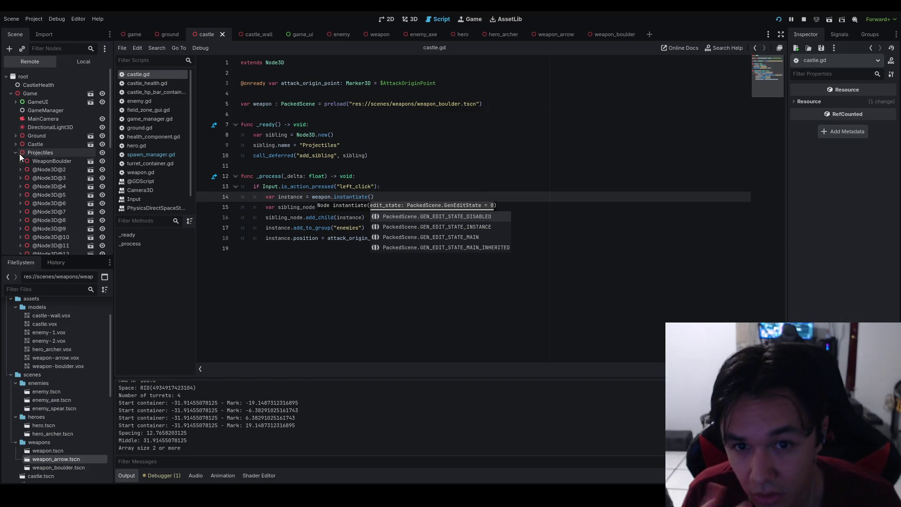
click(15, 151)
click(29, 159)
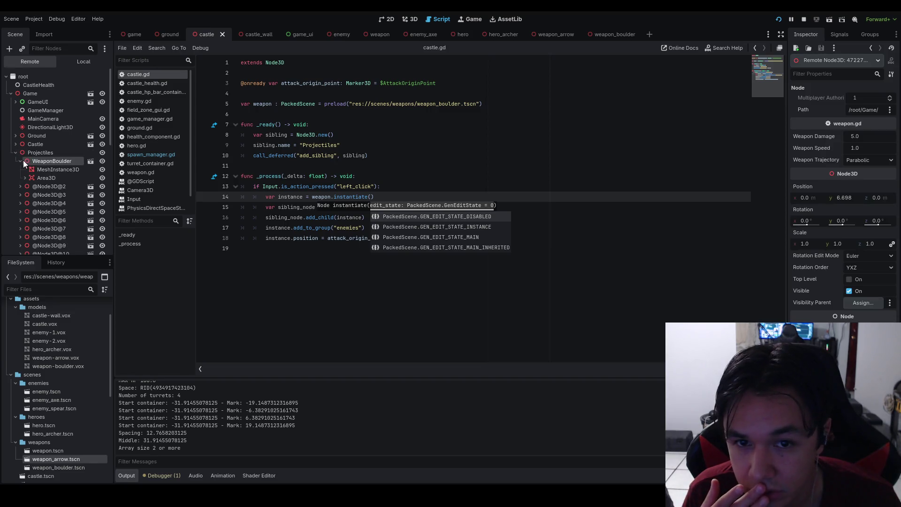
click(20, 161)
click(27, 170)
click(19, 170)
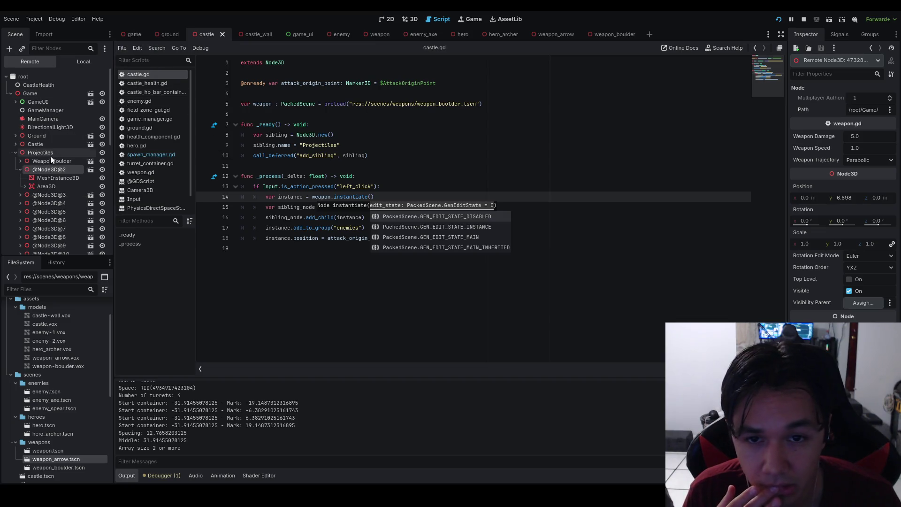
Collapse the live Projectiles and WeaponBoulder nodes and stop the running game
mouse_move(482, 497)
click(497, 451)
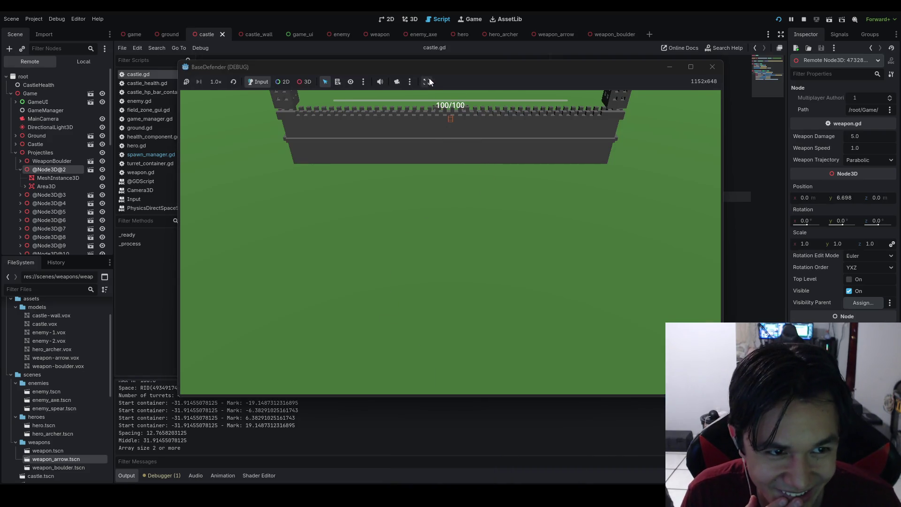
click(44, 165)
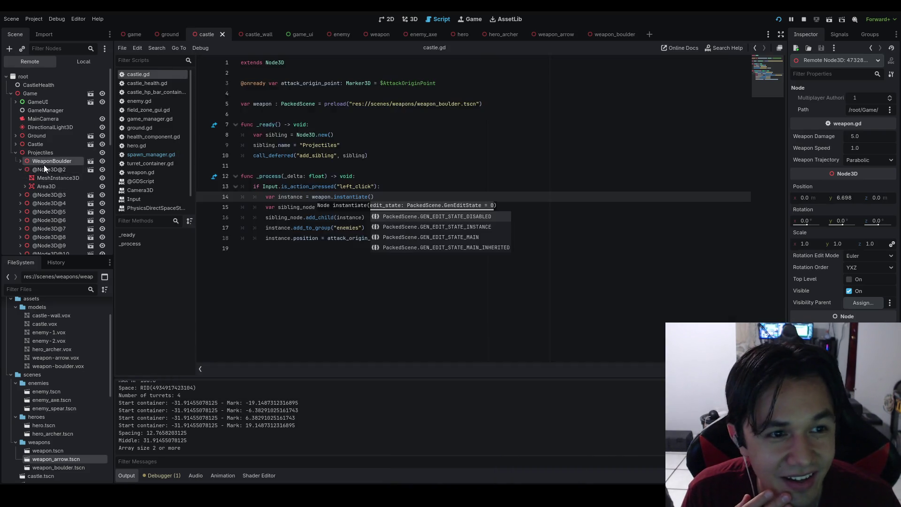
click(20, 162)
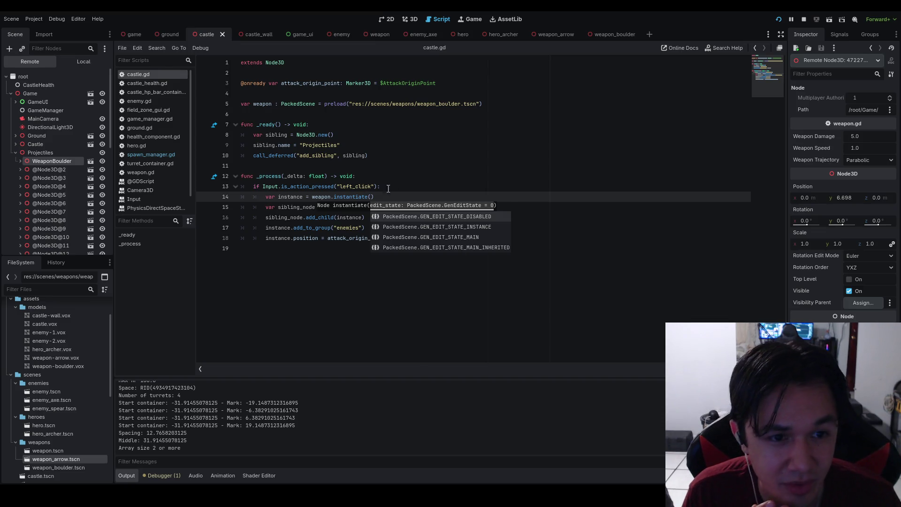
click(422, 195)
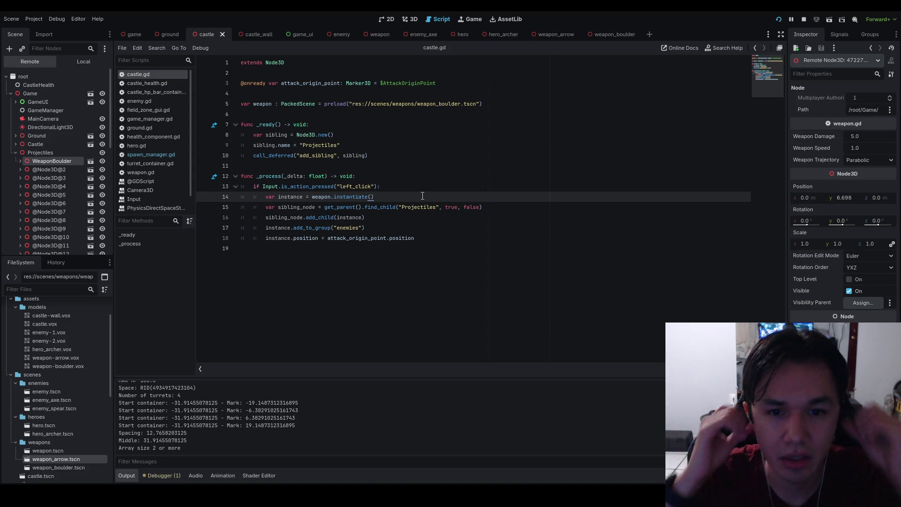
click(15, 153)
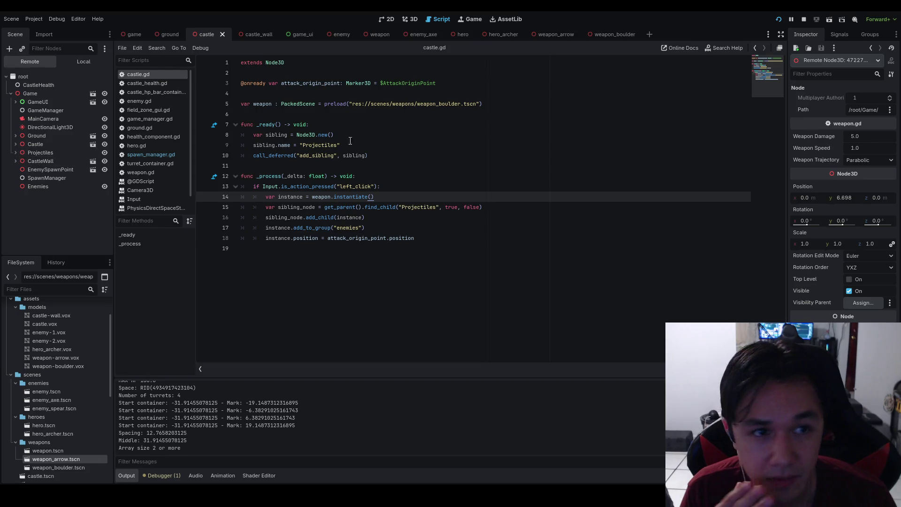
click(804, 20)
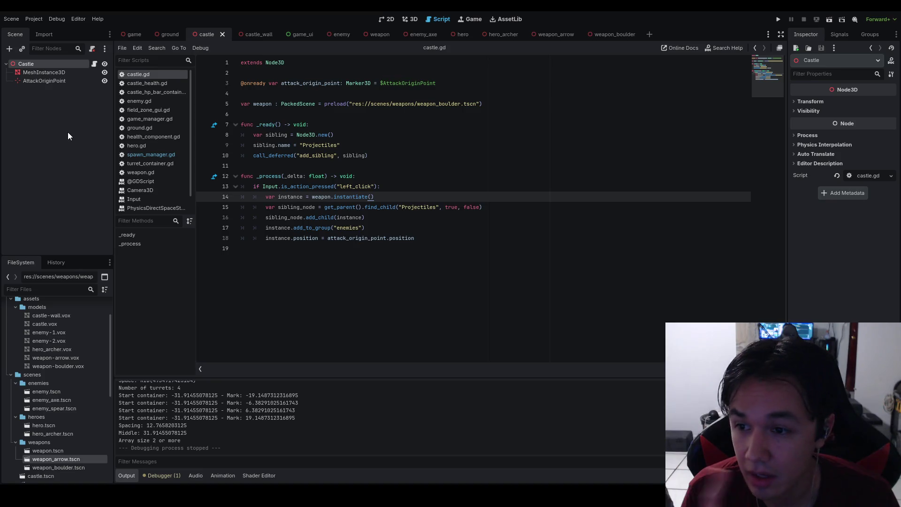
Add a Timer child node under Castle in the Scene dock, then reselect Castle
right_click(32, 63)
click(61, 73)
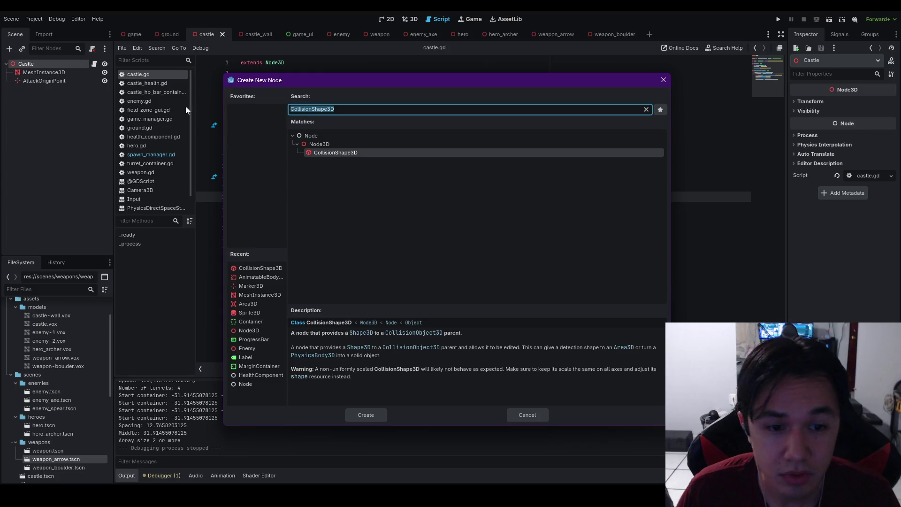
text(Timer)
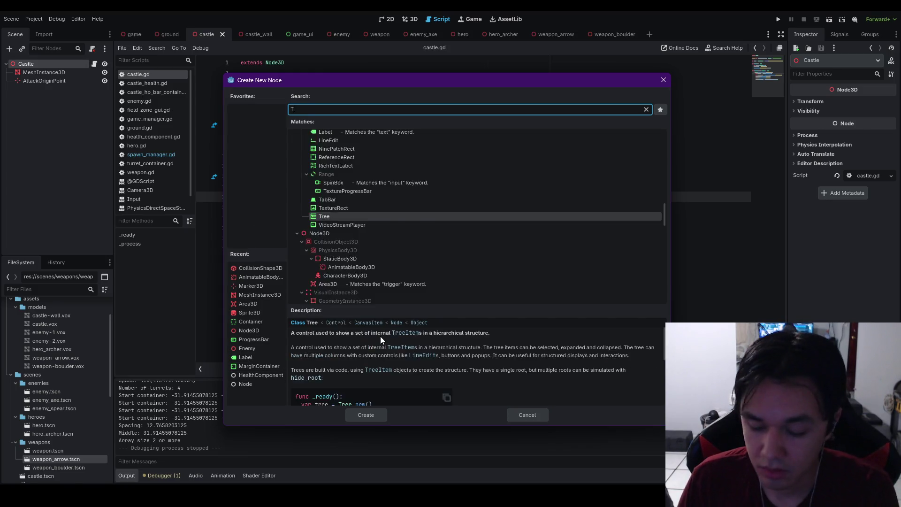
key(Return)
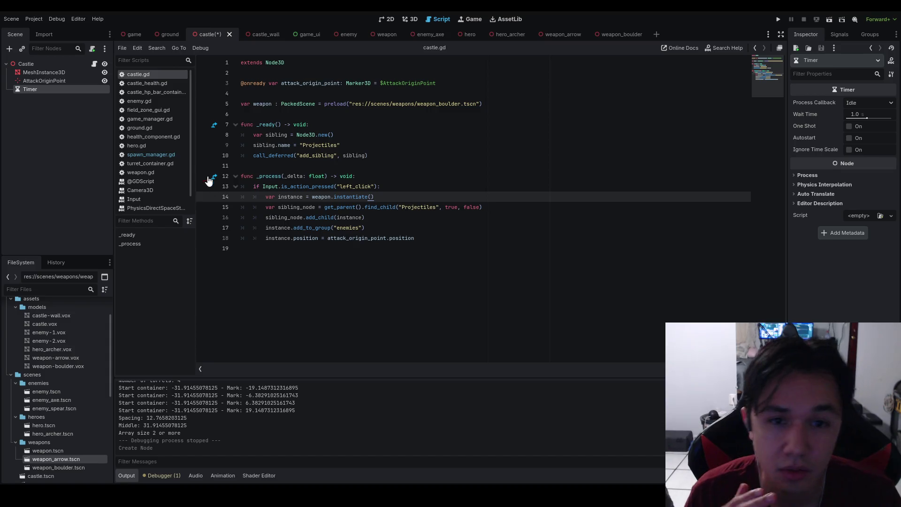
click(44, 67)
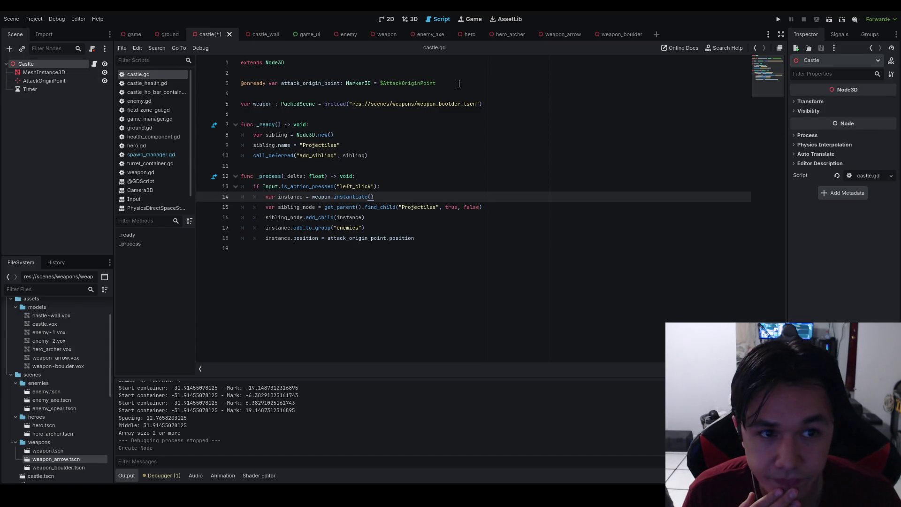
click(437, 70)
key(Return)
key(Return)
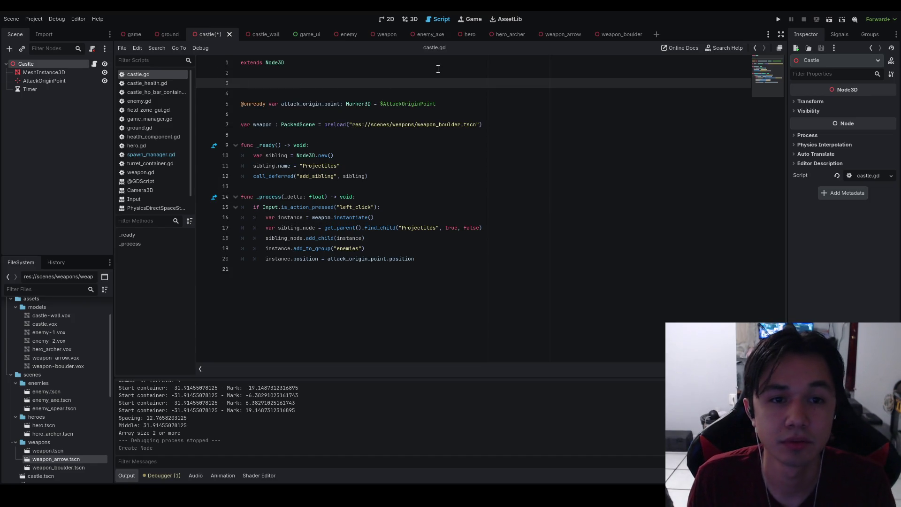
key(Up)
text(@export)
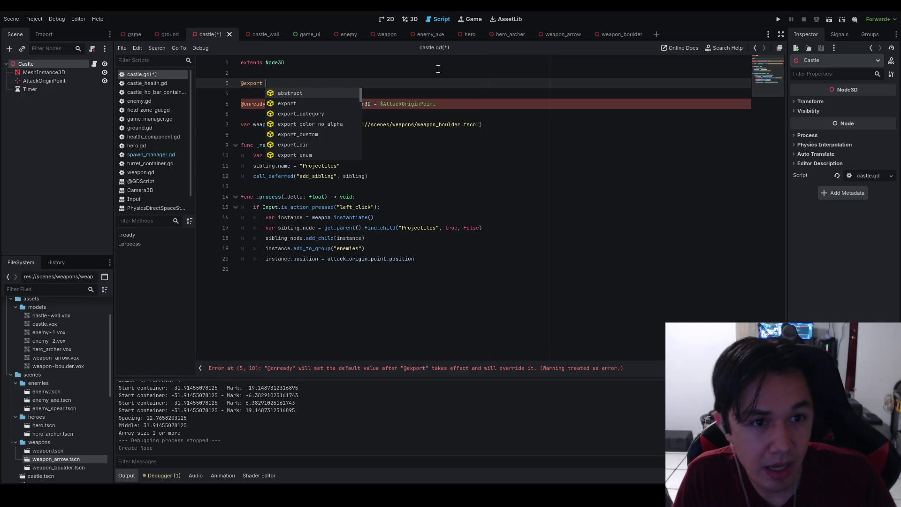
text(var )
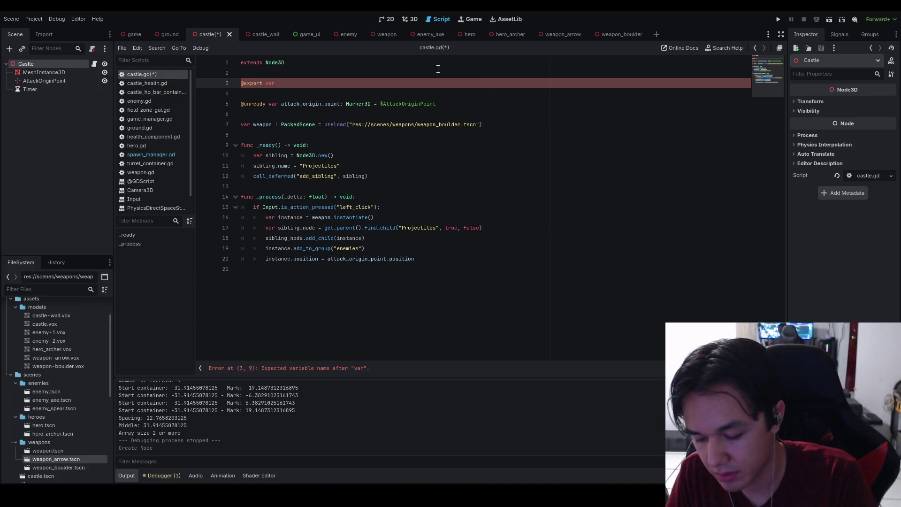
text(castle_a)
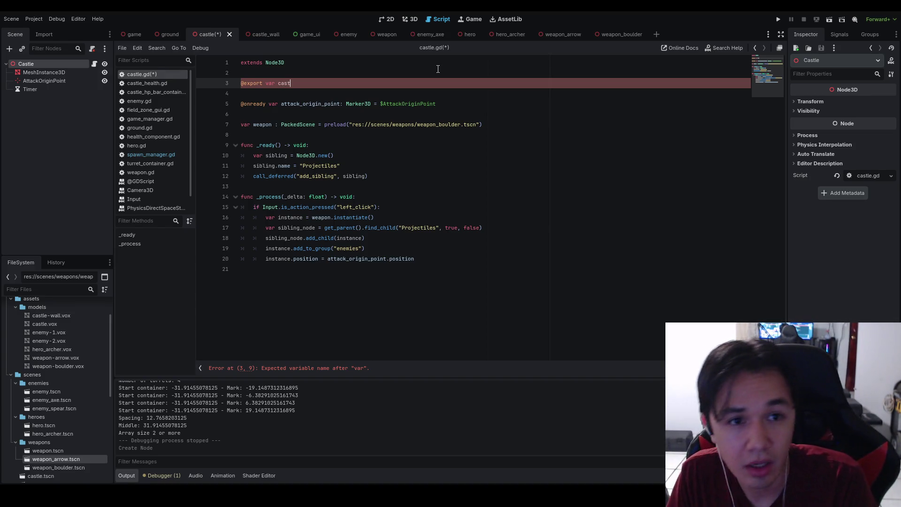
text(ttack_sp)
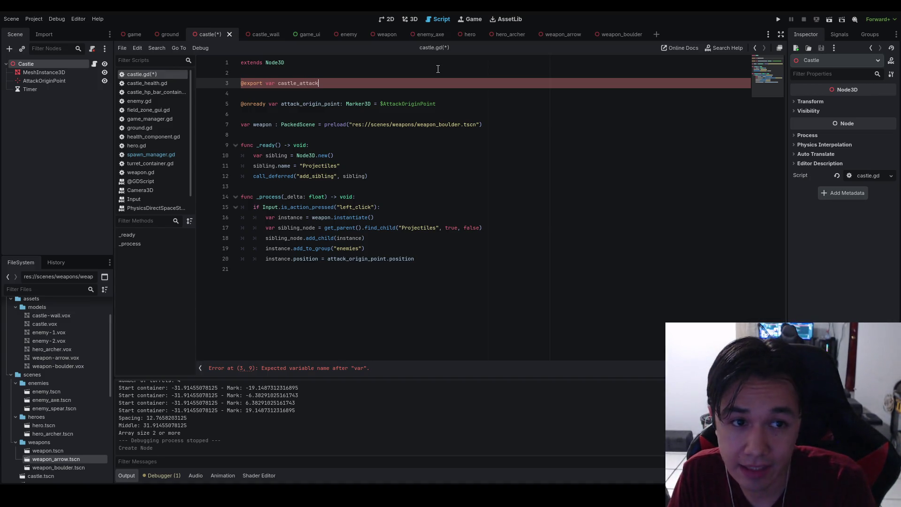
text(eed)
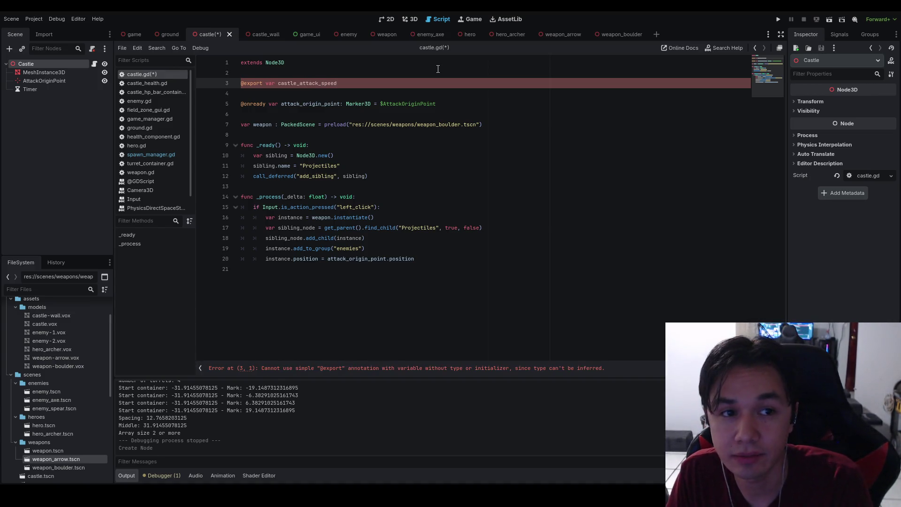
text(: float)
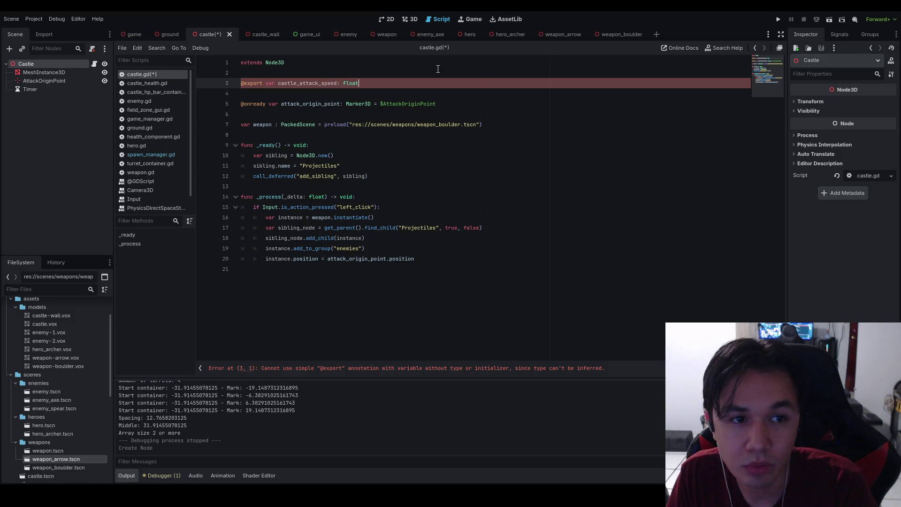
key(ctrl+s)
Set Castle Attack Speed to 1.0 in the Castle node's Inspector
click(875, 101)
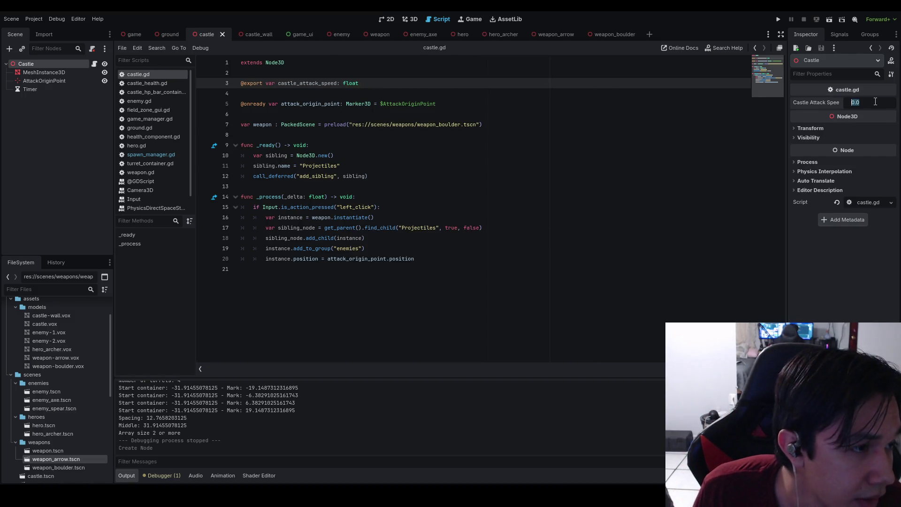
text(1)
key(Return)
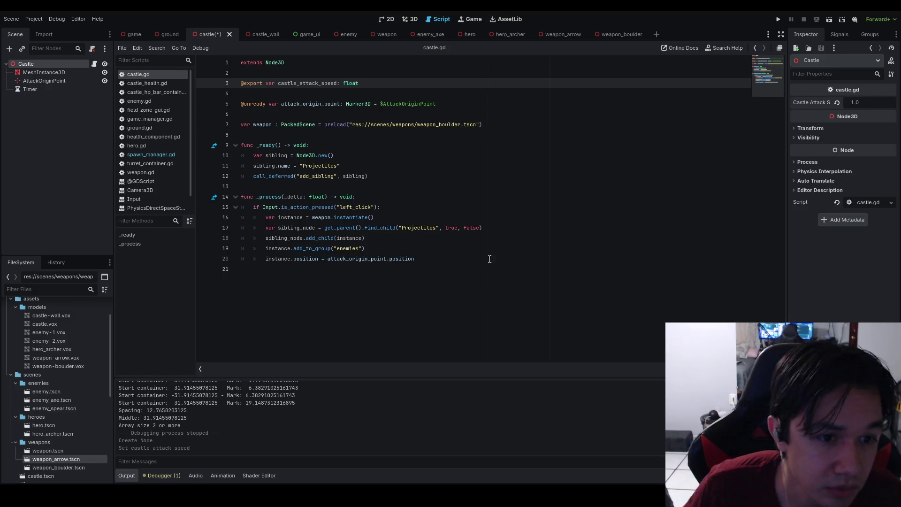
click(426, 258)
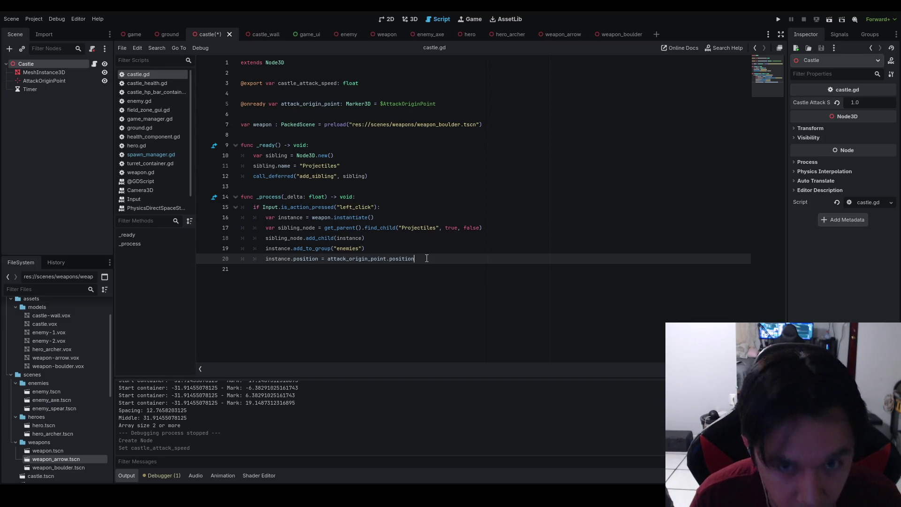
Connect the Timer's timeout() signal to _on_timer_timeout in castle.gd via the Node Signals tab
click(32, 89)
click(834, 34)
click(827, 72)
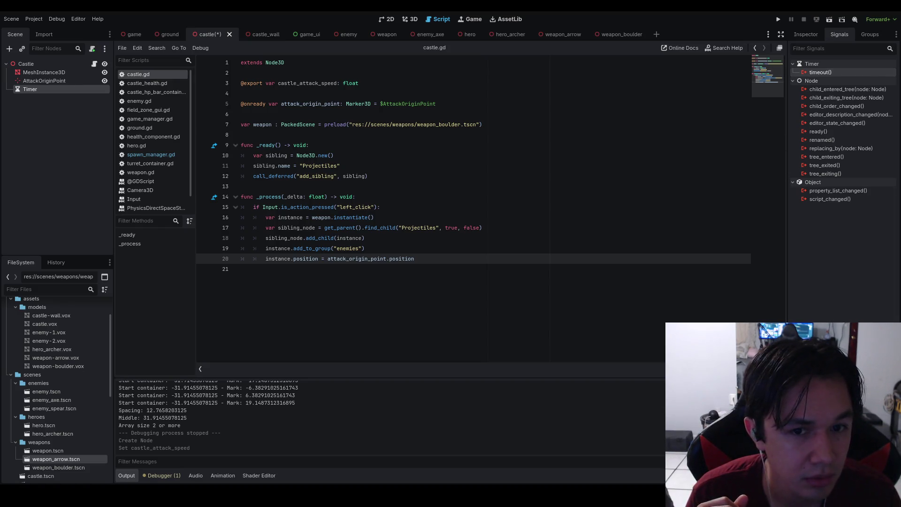
key(Return)
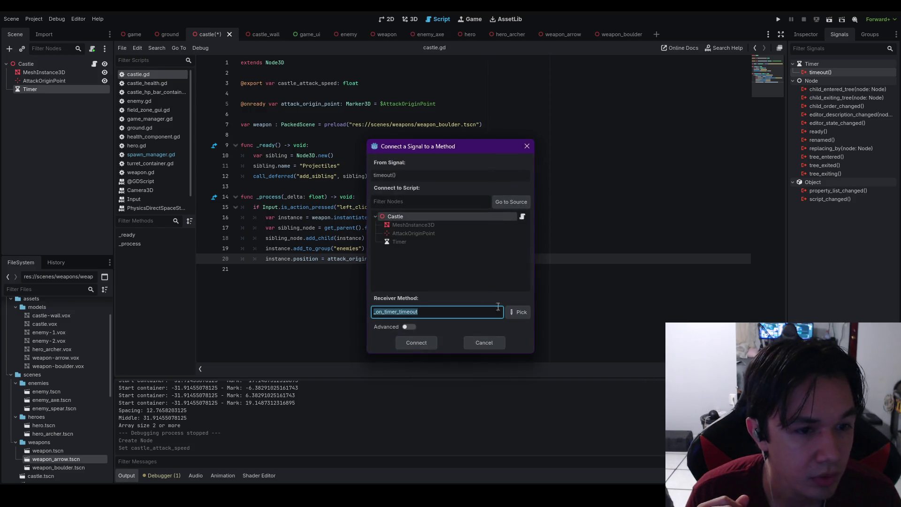
click(408, 280)
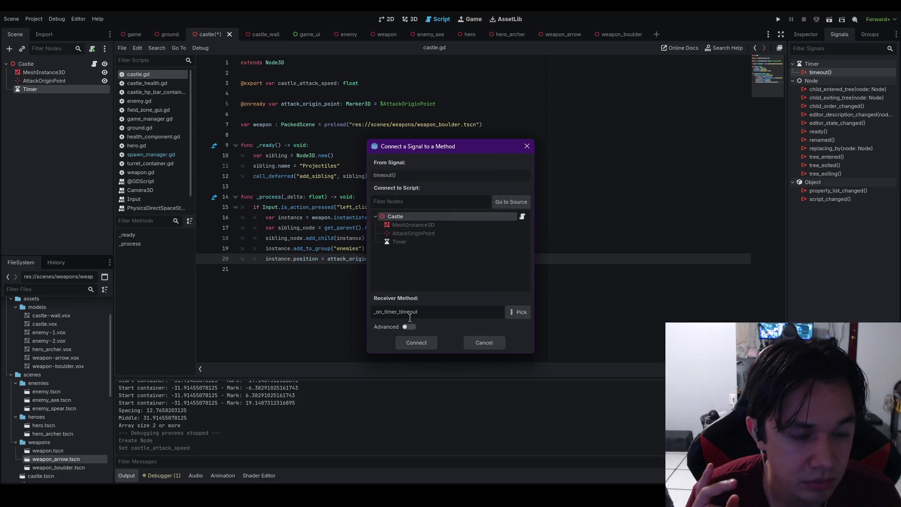
click(405, 342)
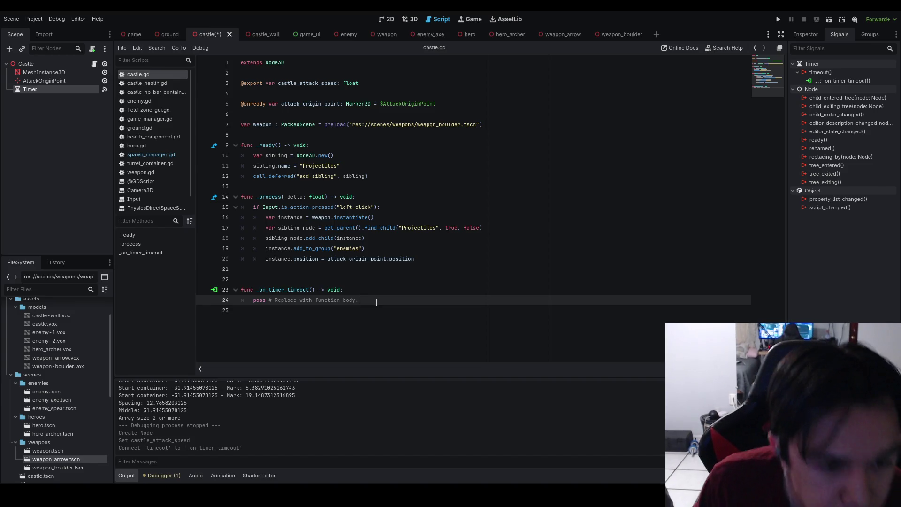
Add 'var can_shoot : bool' on a new line below the weapon preload and save castle.gd
click(496, 130)
key(Return)
text(var )
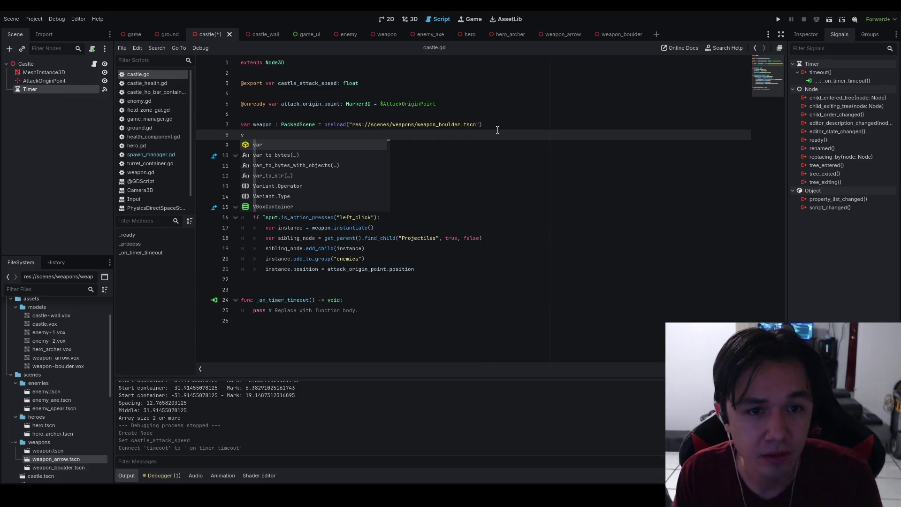
text(can_shoot)
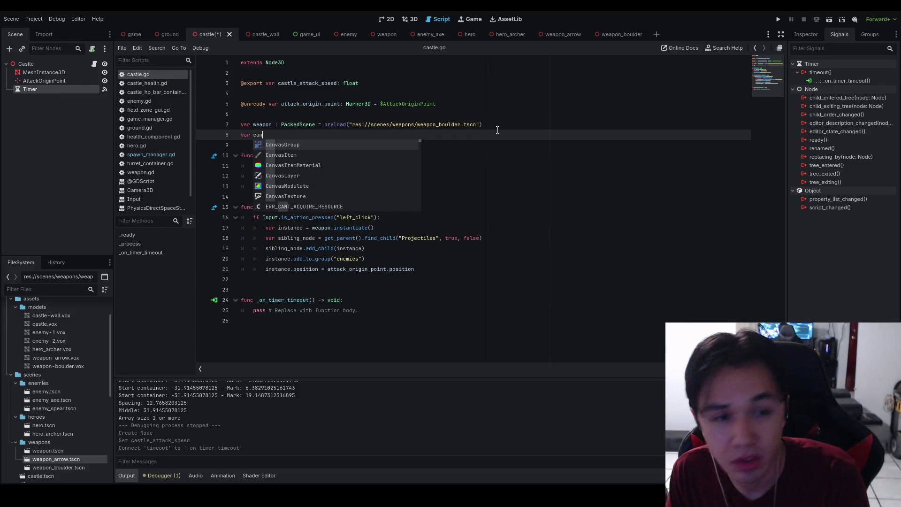
text(: )
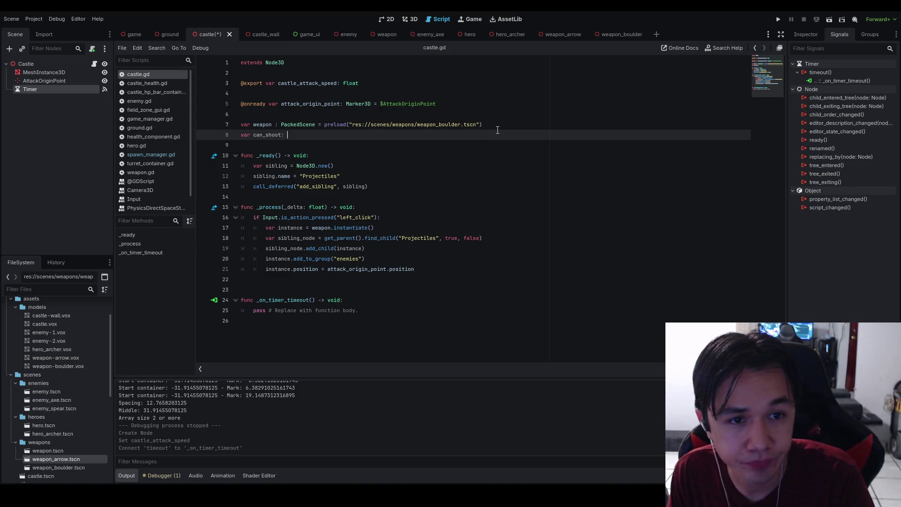
text(: bool)
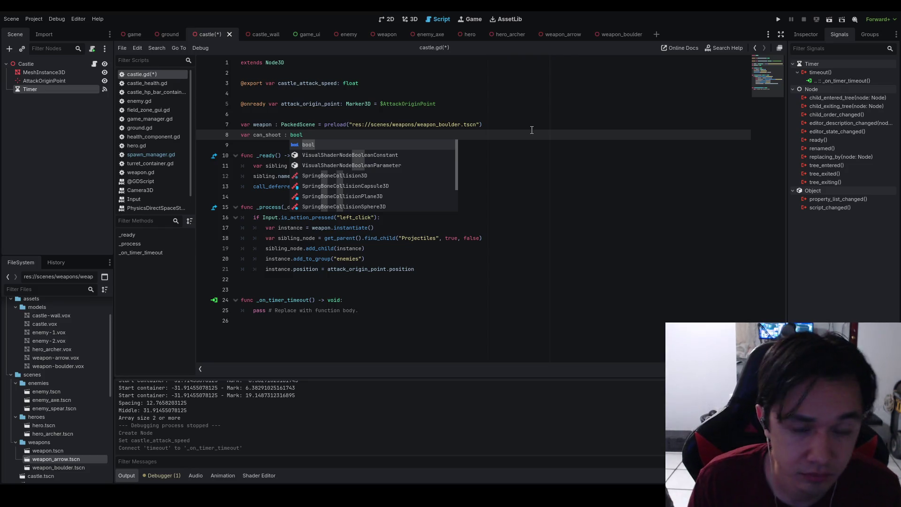
text( = fal)
key(BackSpace)
key(BackSpace)
key(BackSpace)
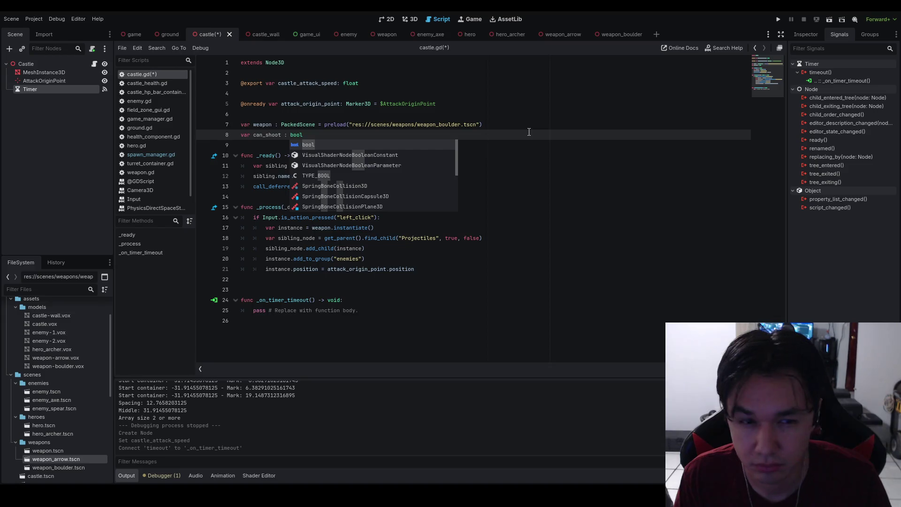
click(442, 310)
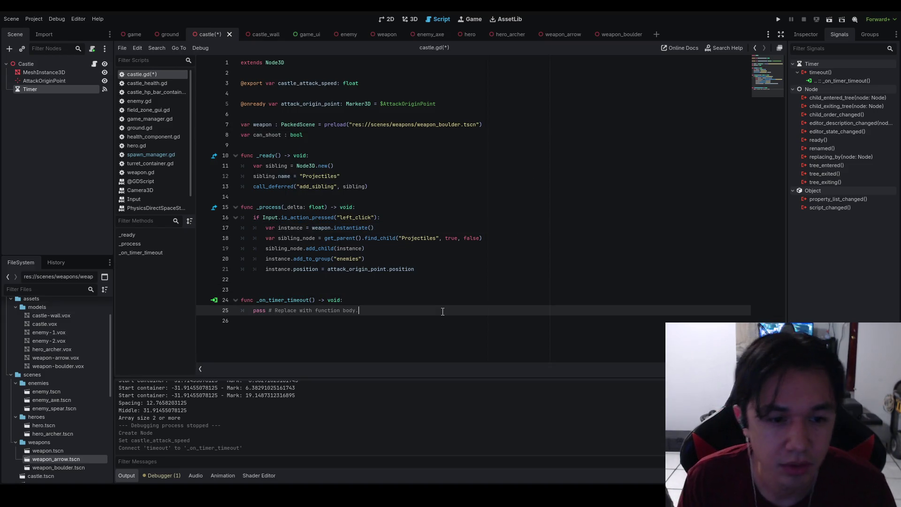
key(ctrl+s)
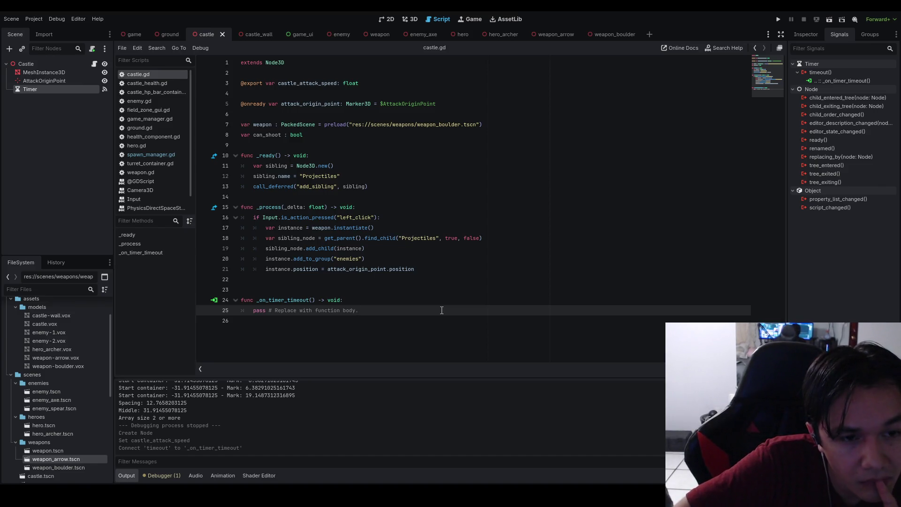
Browse game_manager.gd, field_zone_gui.gd and enemy.gd, then close field_zone_gui.gd
click(395, 218)
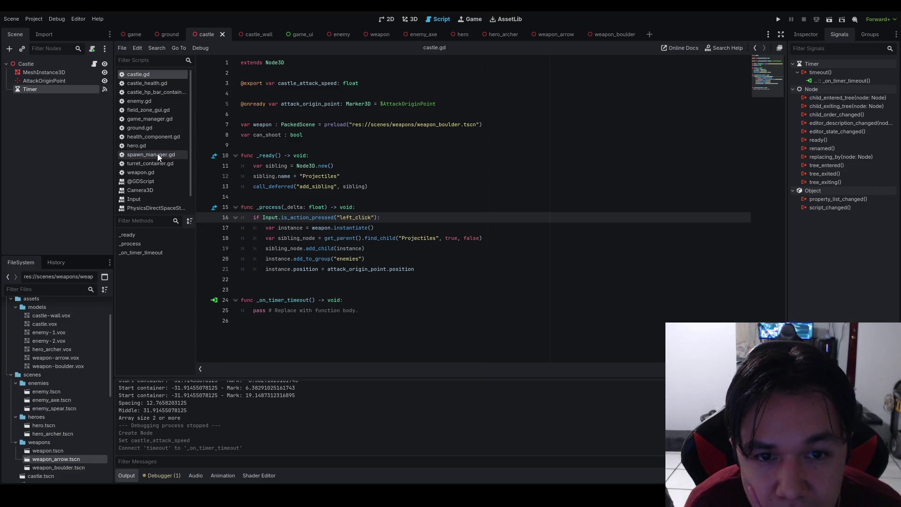
click(159, 119)
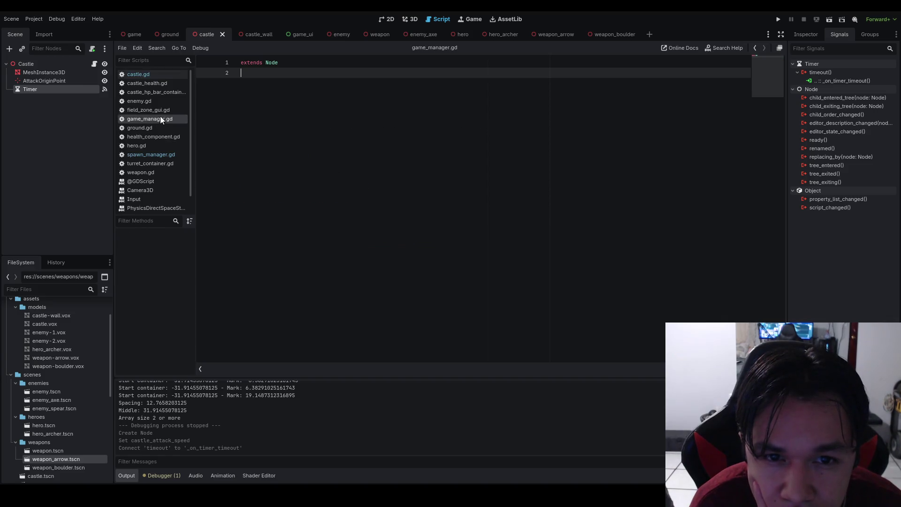
click(163, 106)
click(163, 101)
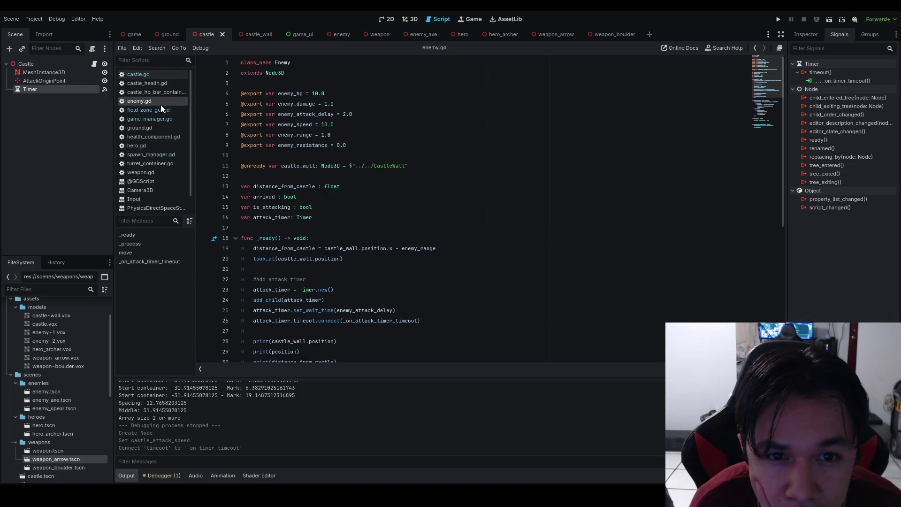
click(156, 108)
middle_click(156, 108)
Flip through castle_hp_bar_container.gd, enemy.gd and castle_health.gd, then close game_manager.gd
click(159, 94)
click(159, 99)
click(164, 83)
click(159, 101)
click(156, 111)
middle_click(157, 111)
Browse castle_health.gd, health_component.gd and hero.gd, ending on enemy.gd's attack timer code
click(151, 83)
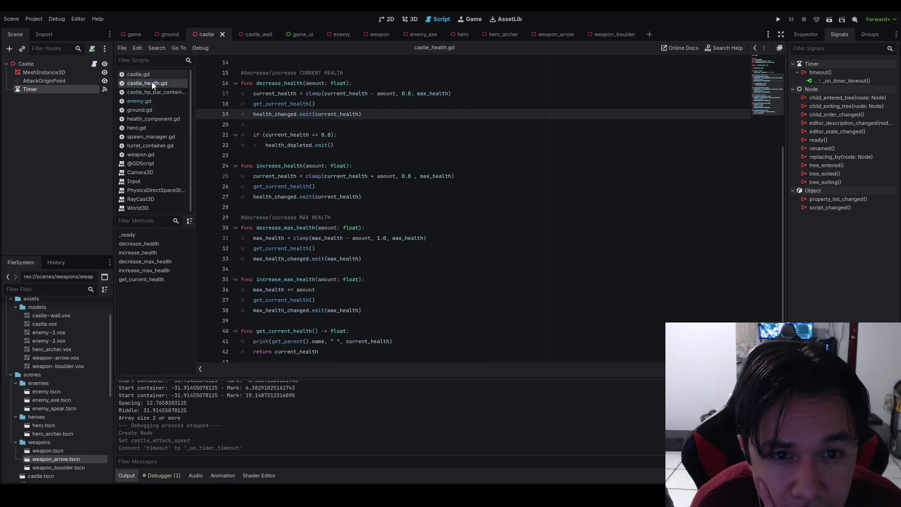
scroll(313, 242, up, 1)
scroll(314, 241, up, 3)
scroll(314, 242, down, 5)
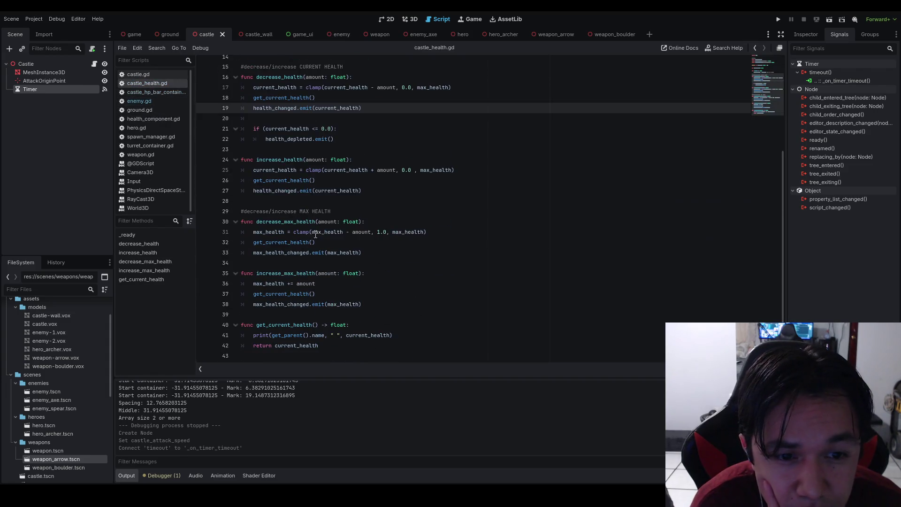
click(138, 93)
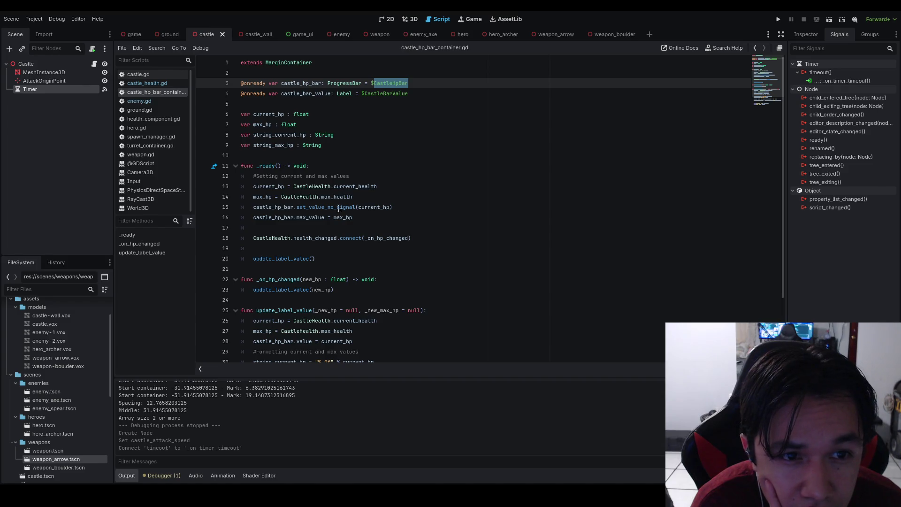
click(156, 84)
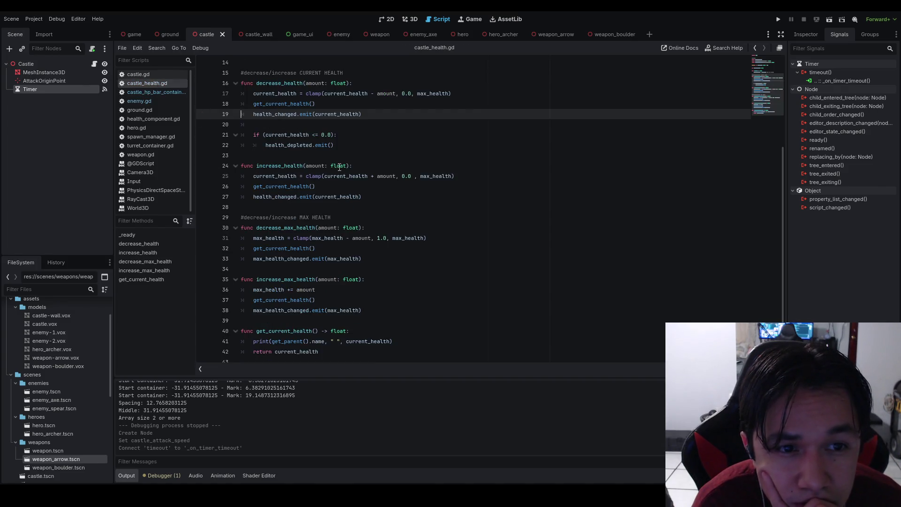
scroll(376, 209, up, 3)
click(154, 76)
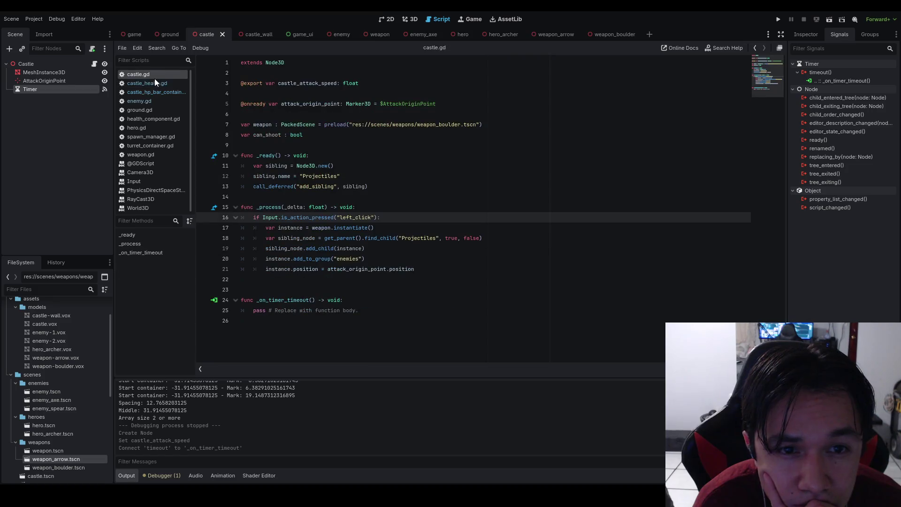
click(157, 119)
scroll(232, 196, down, 5)
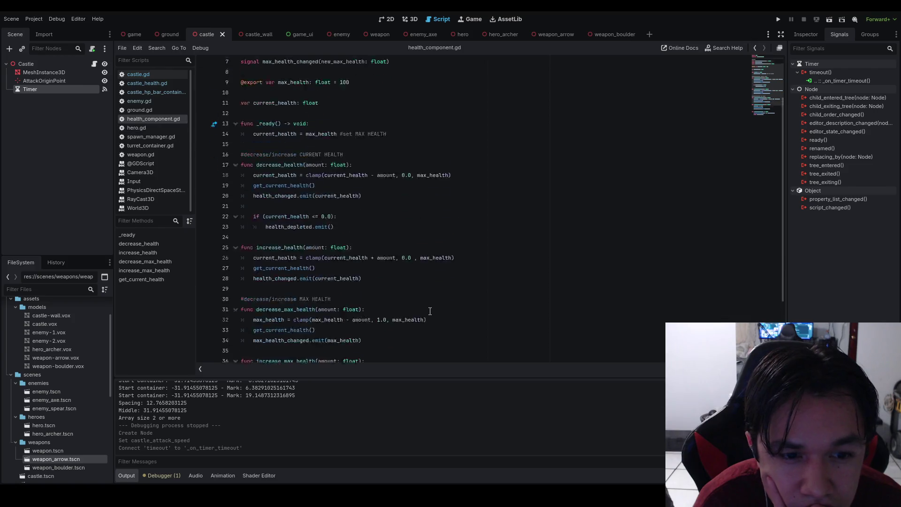
click(153, 128)
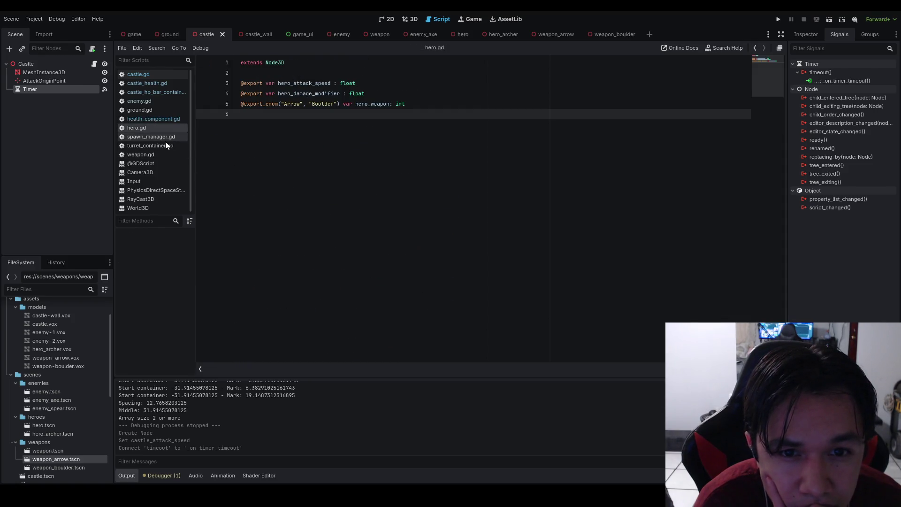
click(150, 102)
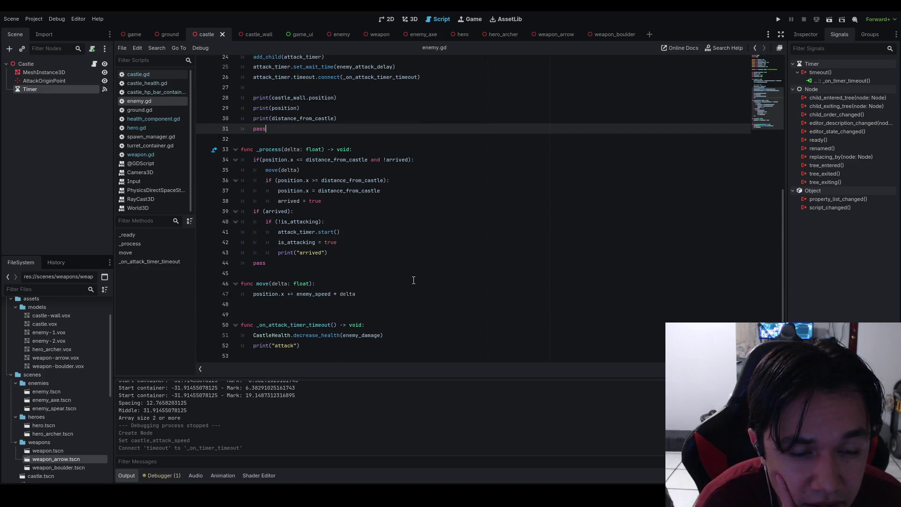
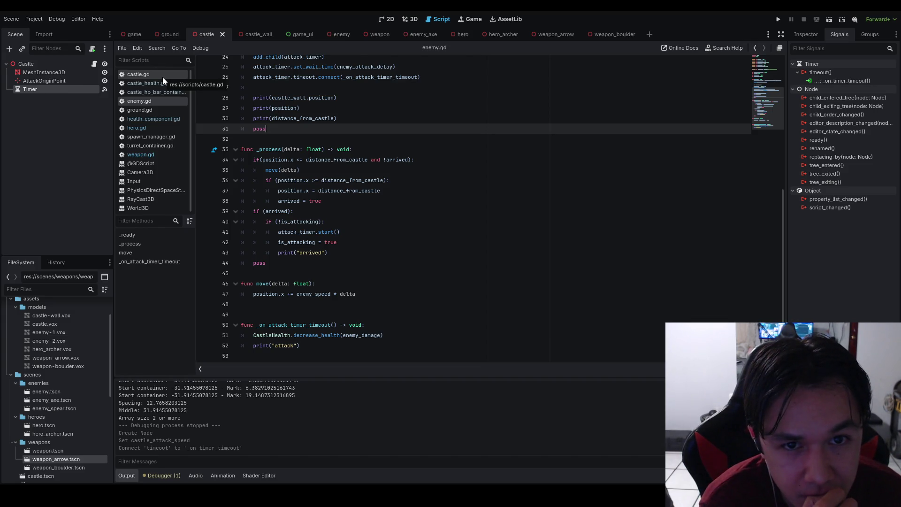
In castle.gd, add 'can_shoot = false' right after the projectile spawn code
click(163, 77)
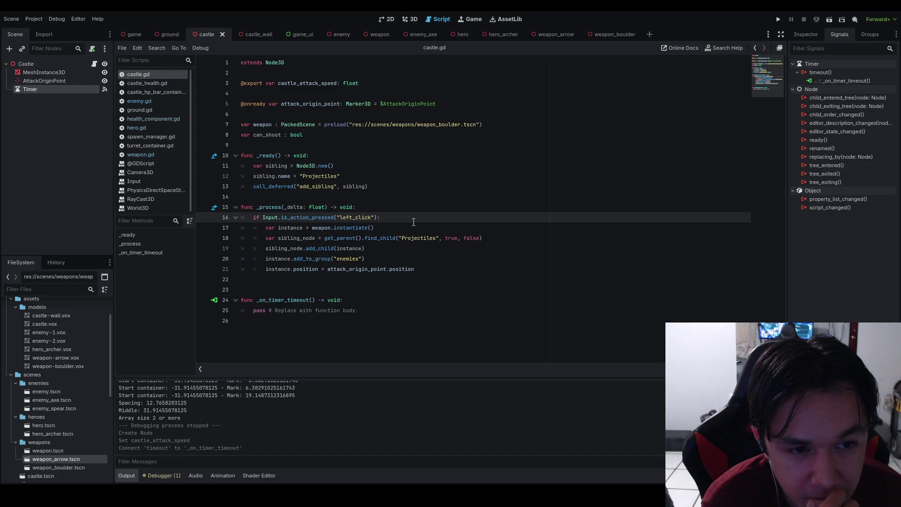
click(440, 269)
key(Return)
key(Return)
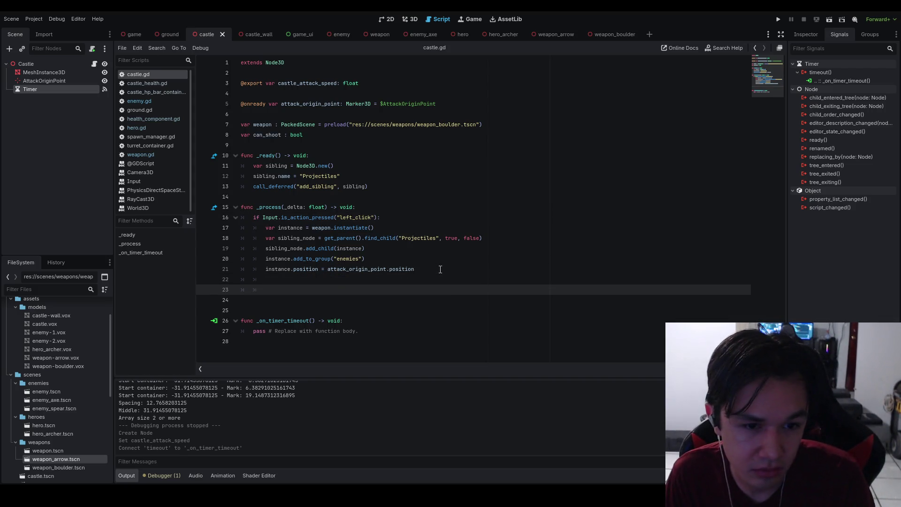
text(can_shoot)
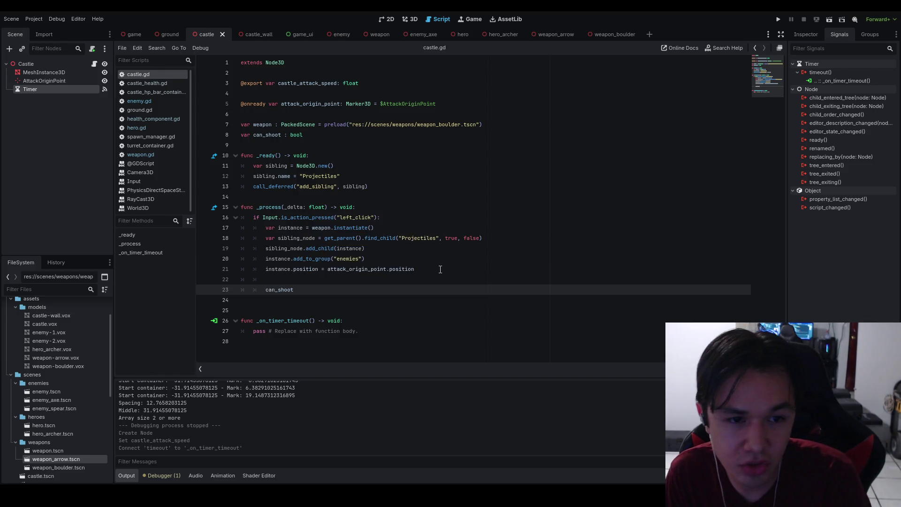
key(Return)
text(= false)
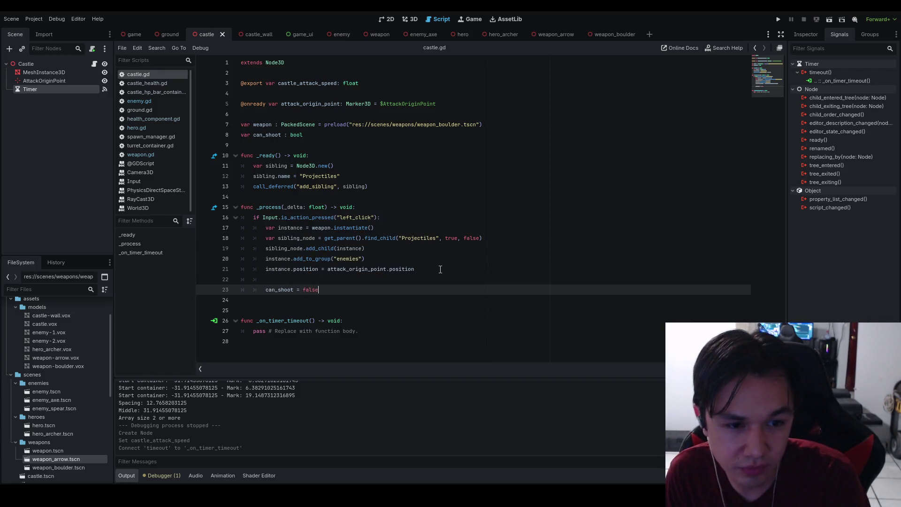
Append 'and can_shoot' to the left_click if condition and save
click(376, 218)
text(and )
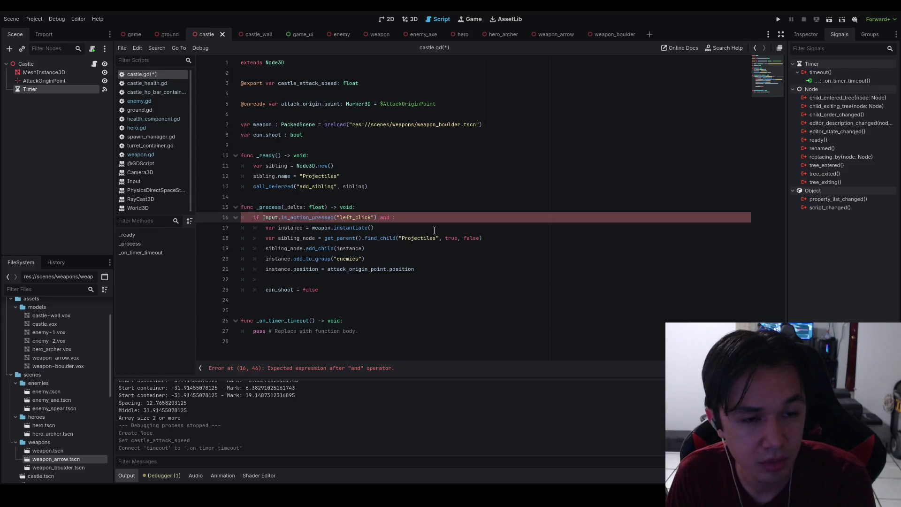
text(can)
key(Return)
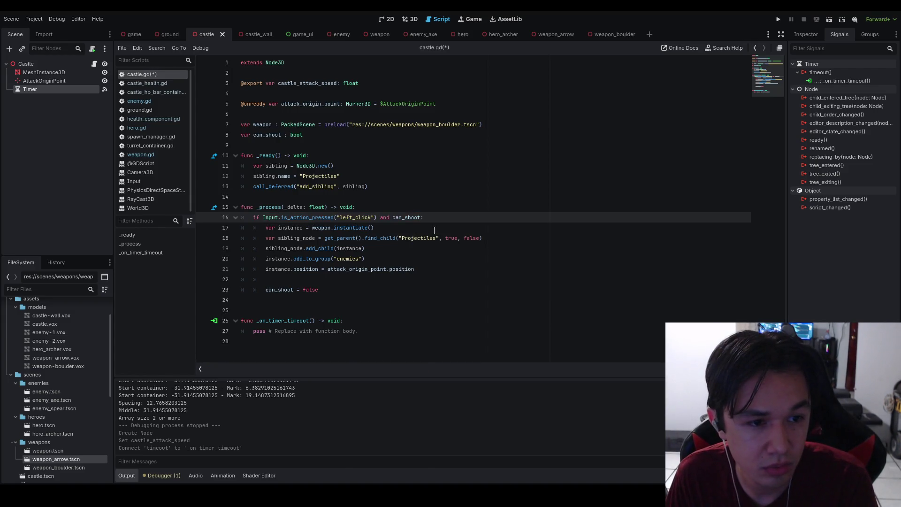
key(ctrl+Left)
text(!)
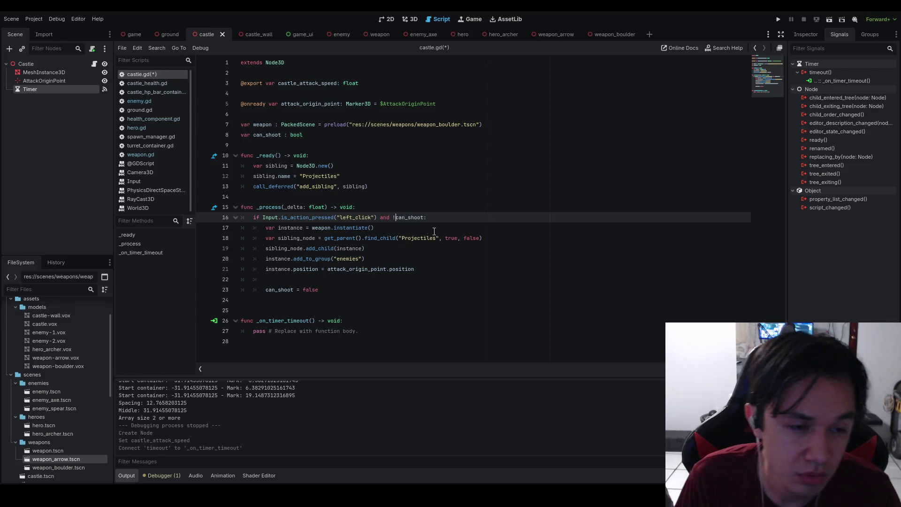
key(ctrl+s)
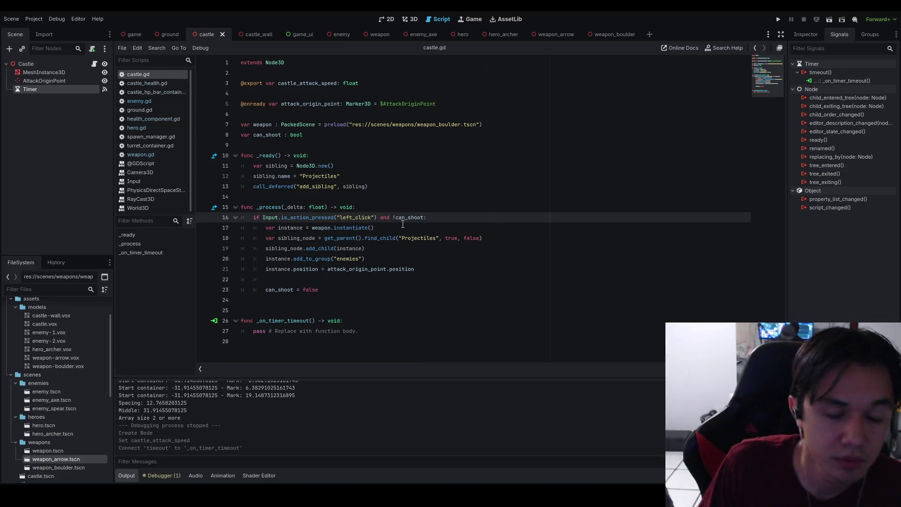
key(BackSpace)
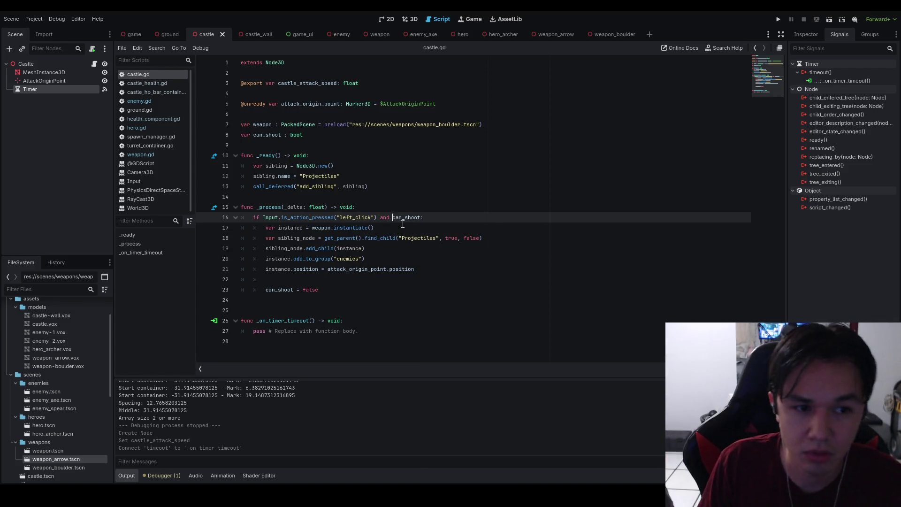
Initialise can_shoot to true in its declaration and add a blank line above can_shoot = false
click(324, 134)
text(= tr)
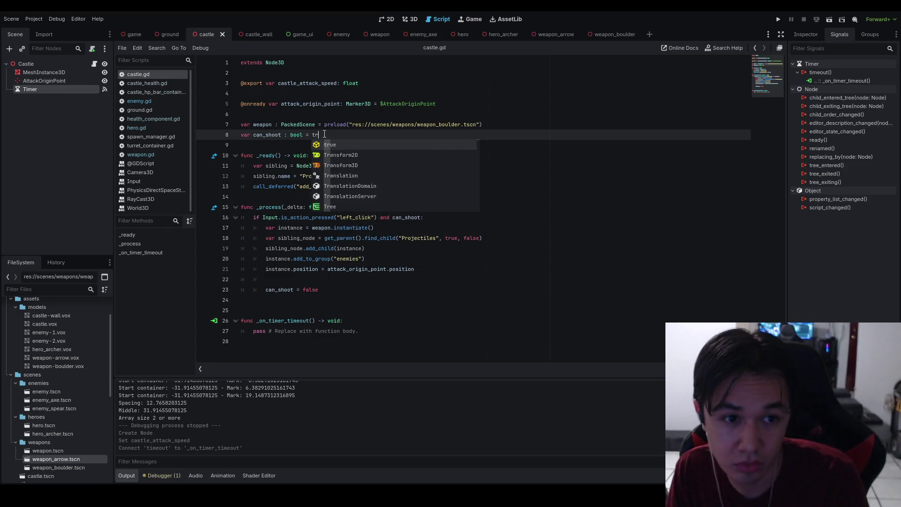
text(ue)
key(Return)
click(375, 145)
click(348, 135)
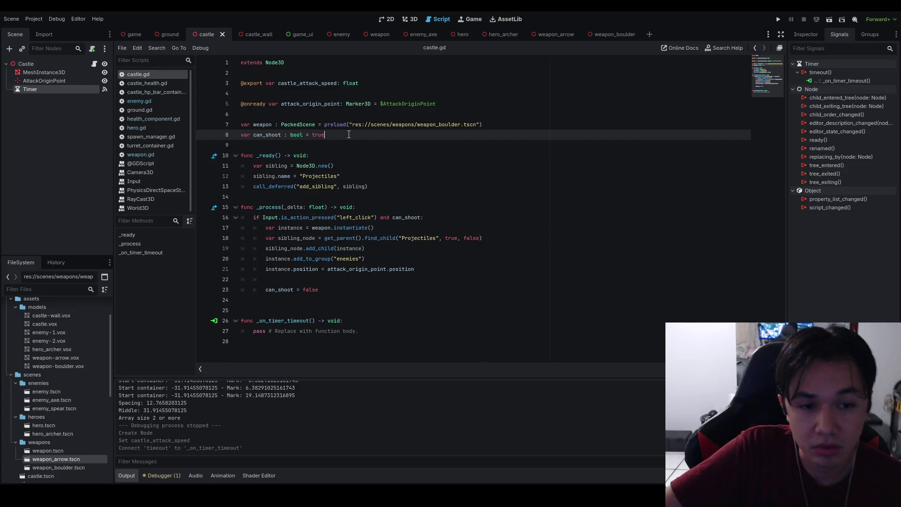
click(326, 292)
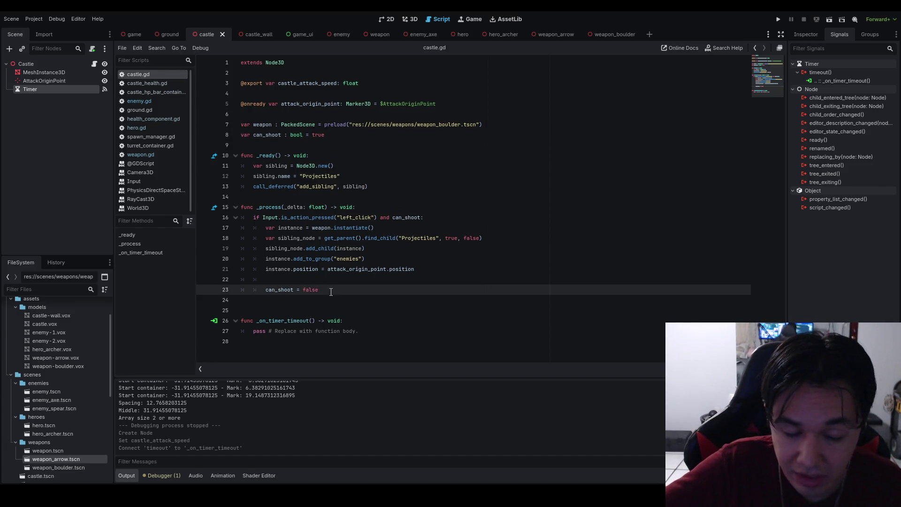
key(ctrl+shift+Return)
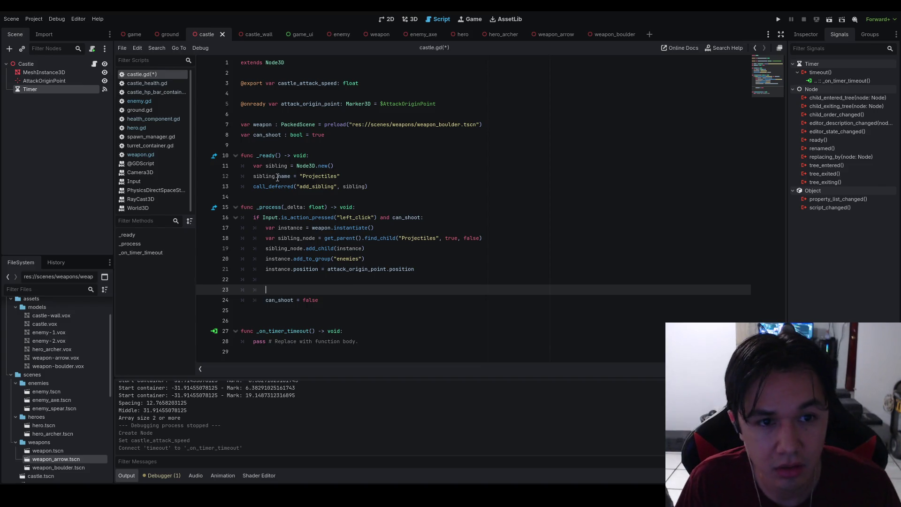
Inspect enemy.gd's 'var attack_timer: Timer' declaration, then look over the enemy, castle_wall and castle scenes
click(153, 154)
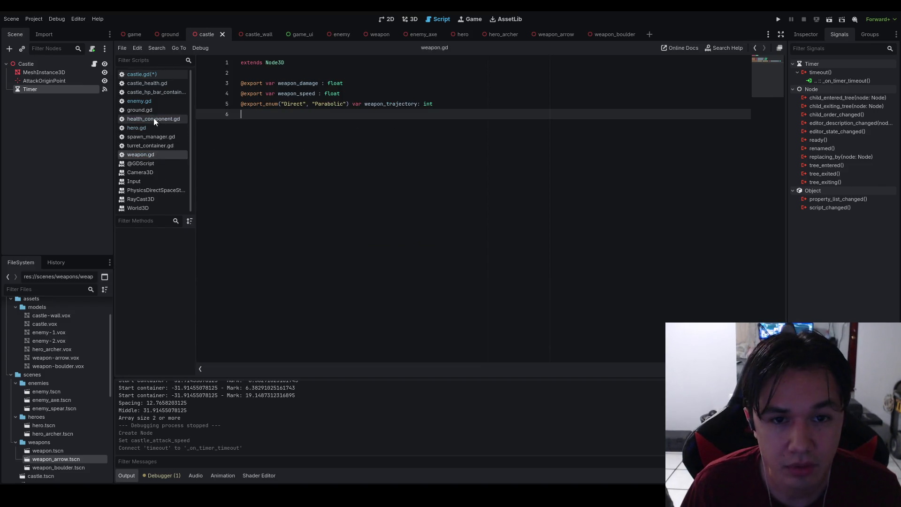
click(155, 101)
scroll(328, 192, up, 5)
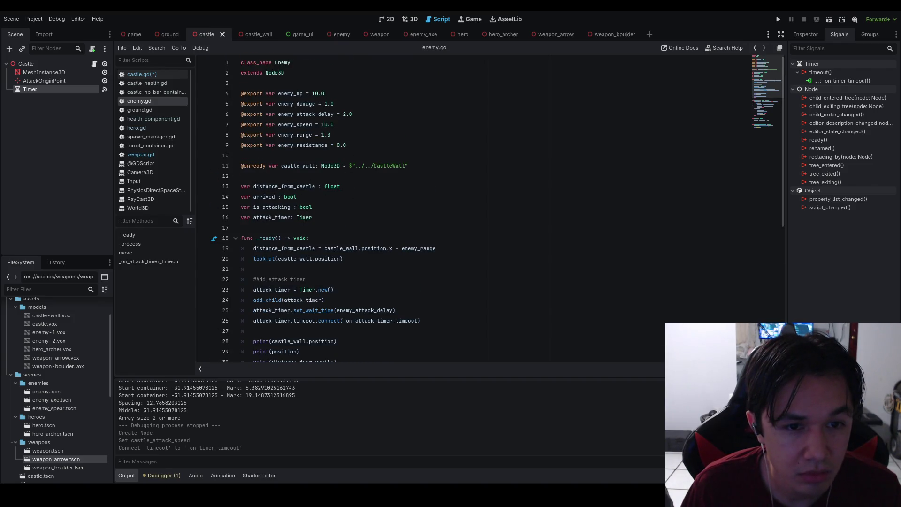
drag(330, 218, 244, 217)
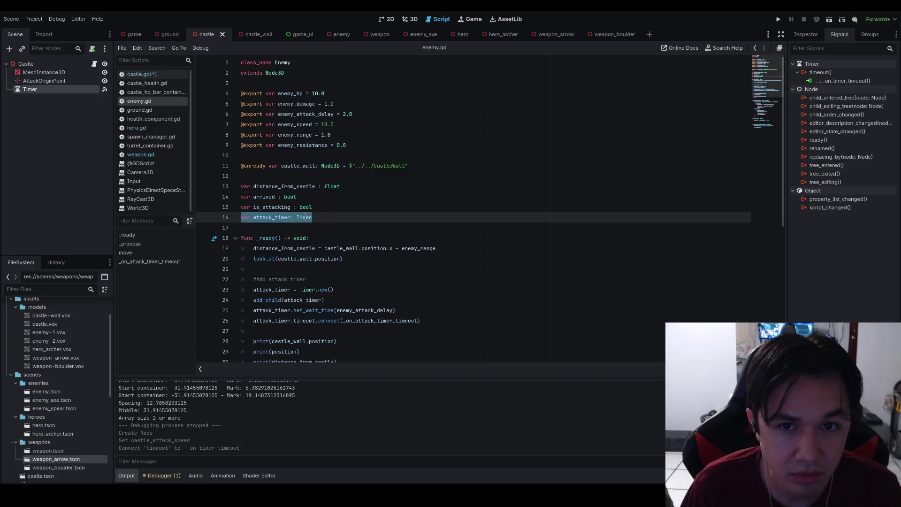
click(335, 36)
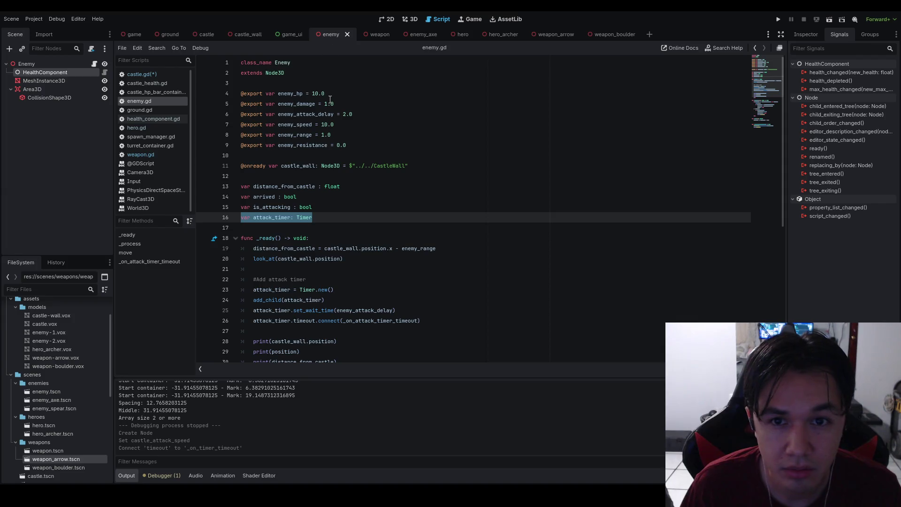
click(234, 37)
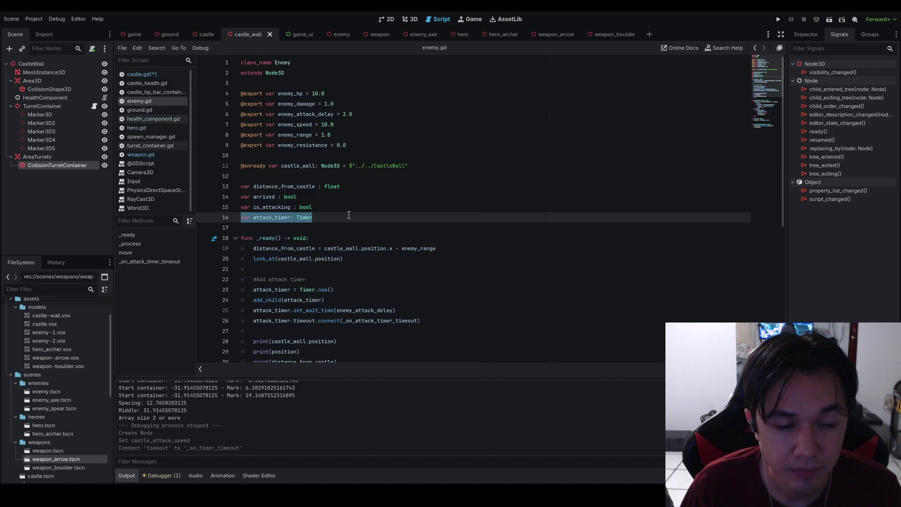
click(210, 37)
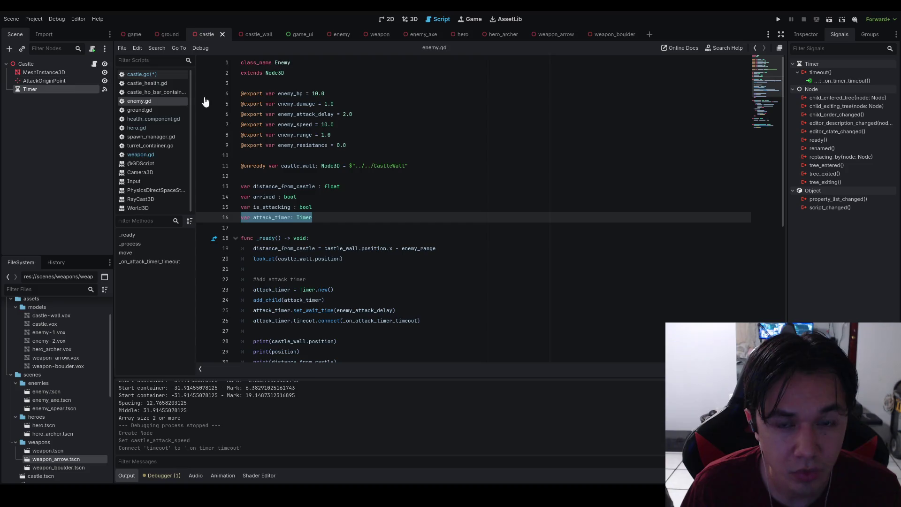
click(350, 217)
scroll(352, 219, down, 3)
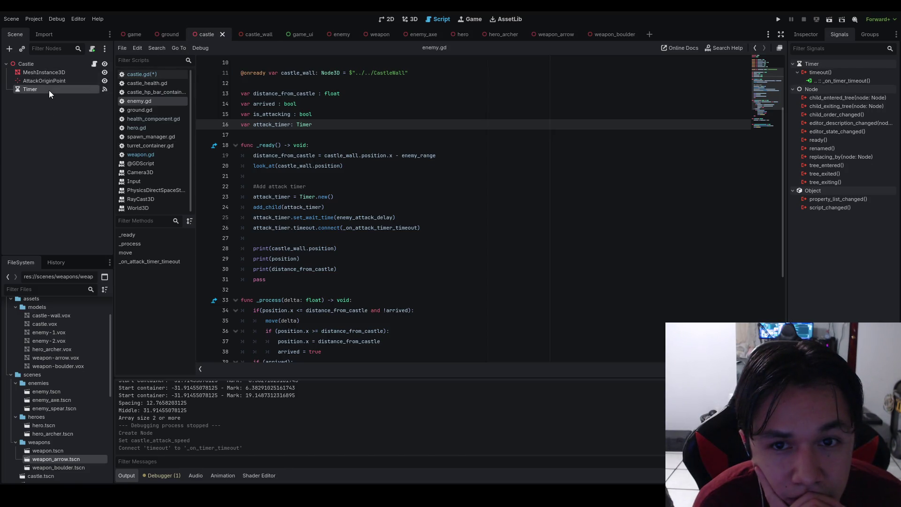
Delete the Timer node from the Castle scene
right_click(45, 90)
click(88, 285)
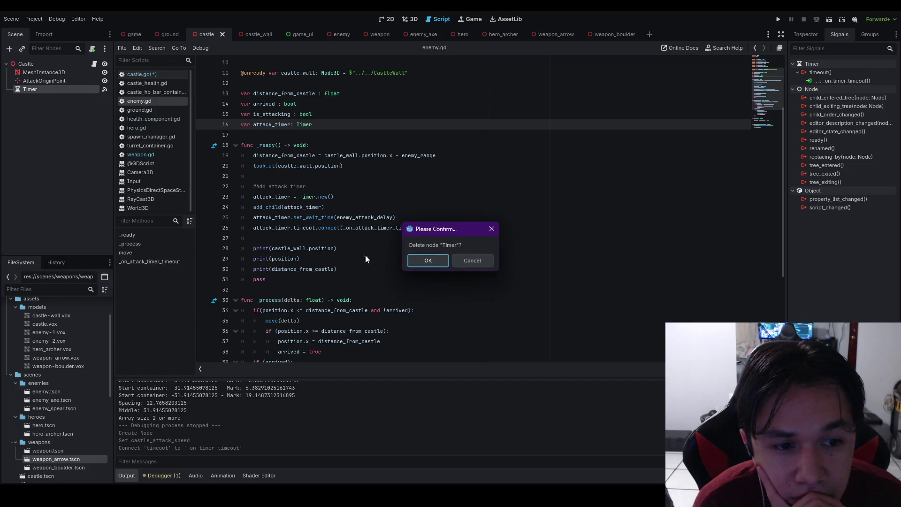
click(425, 258)
click(49, 64)
Copy enemy.gd's attack-timer setup block and paste it after line 13 in castle.gd's _ready
scroll(315, 341, down, 5)
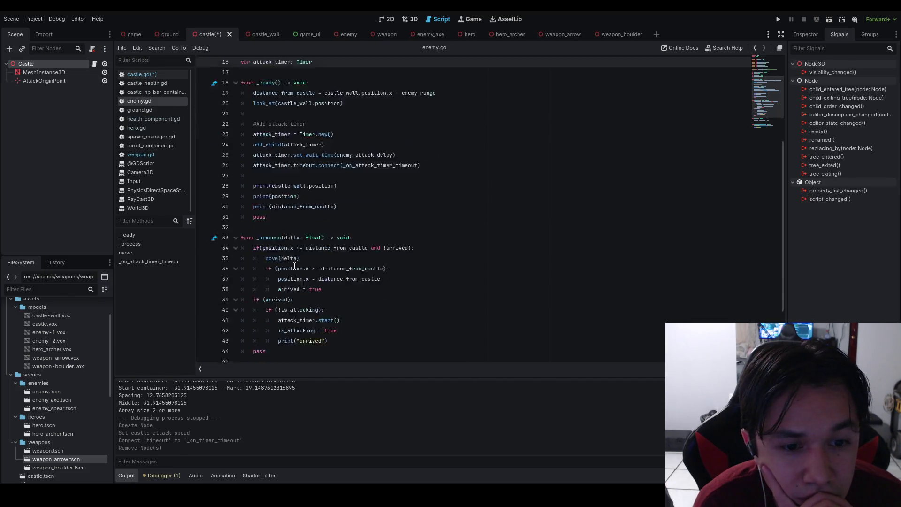
scroll(243, 226, up, 8)
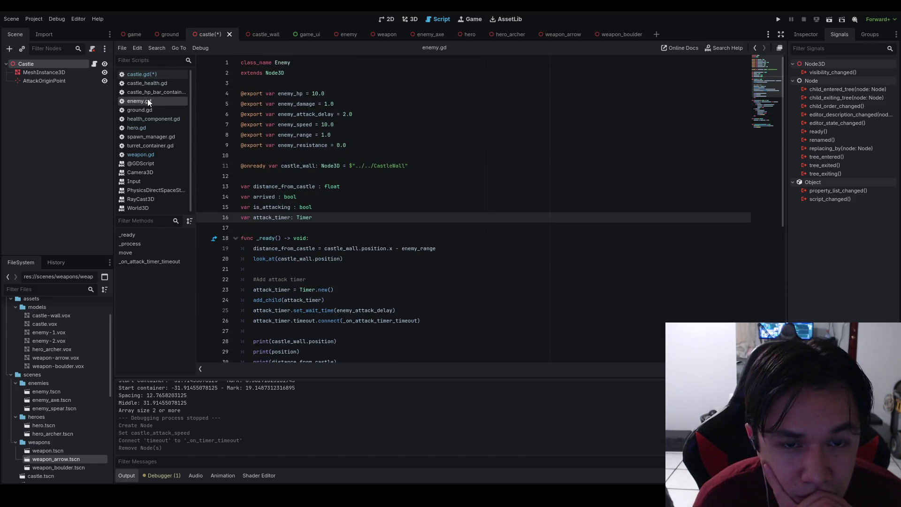
scroll(326, 193, down, 2)
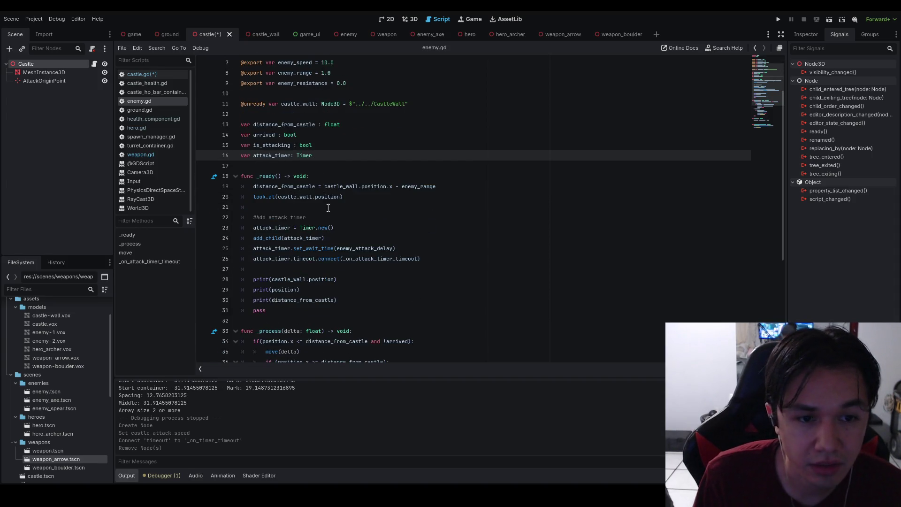
mouse_move(420, 259)
mouse_down()
mouse_move(241, 227)
mouse_move(254, 218)
mouse_up()
key(ctrl+c)
click(149, 75)
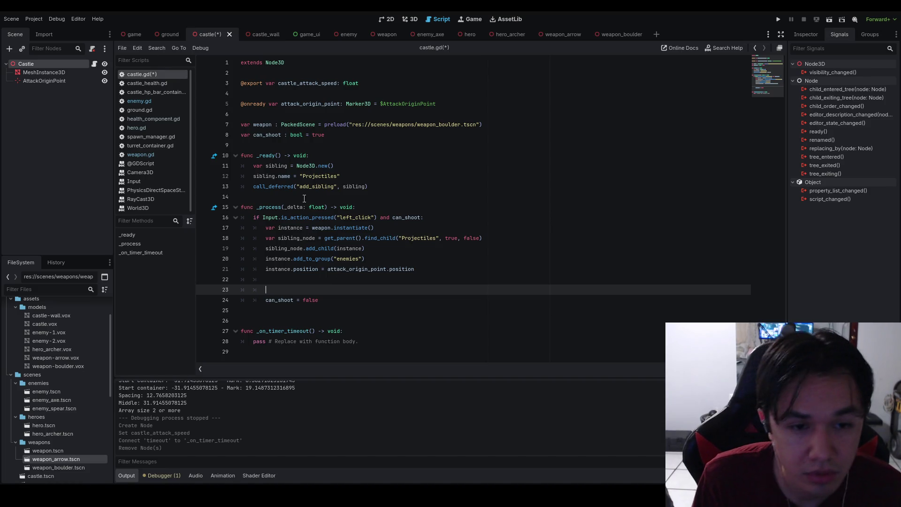
click(148, 101)
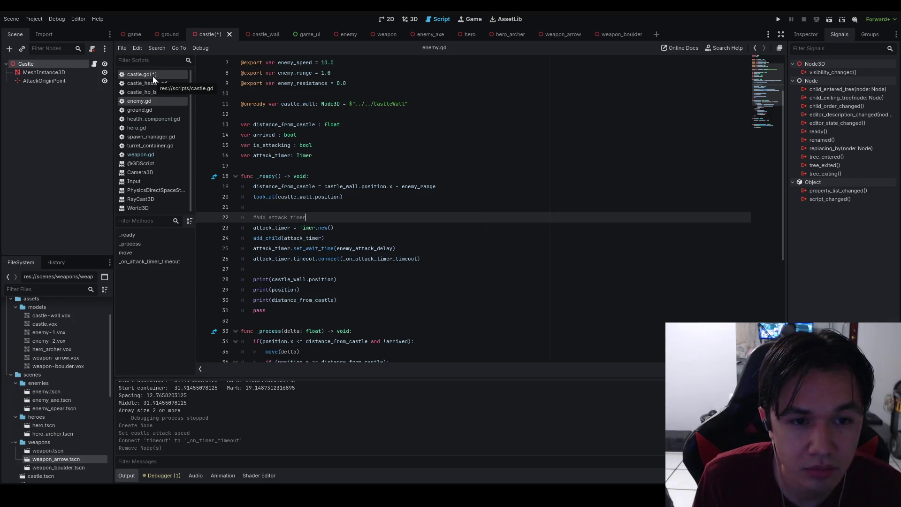
click(153, 75)
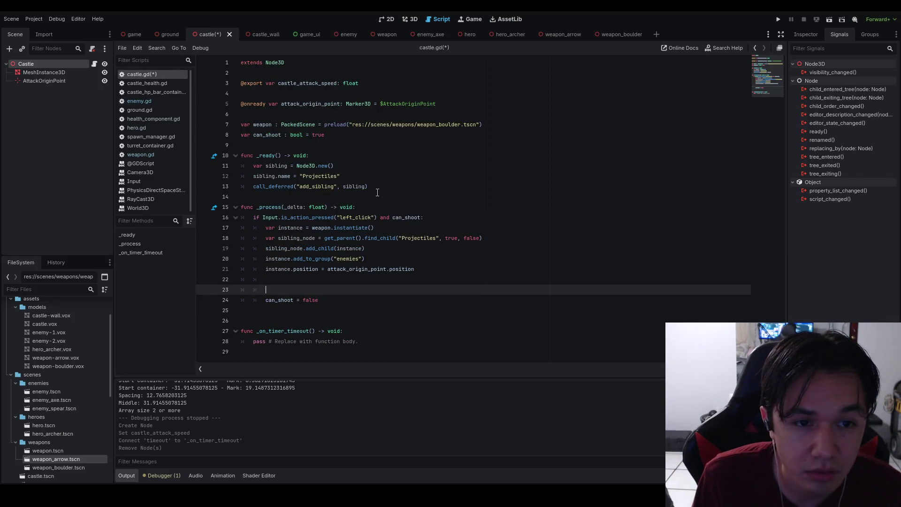
click(401, 187)
key(ctrl+v)
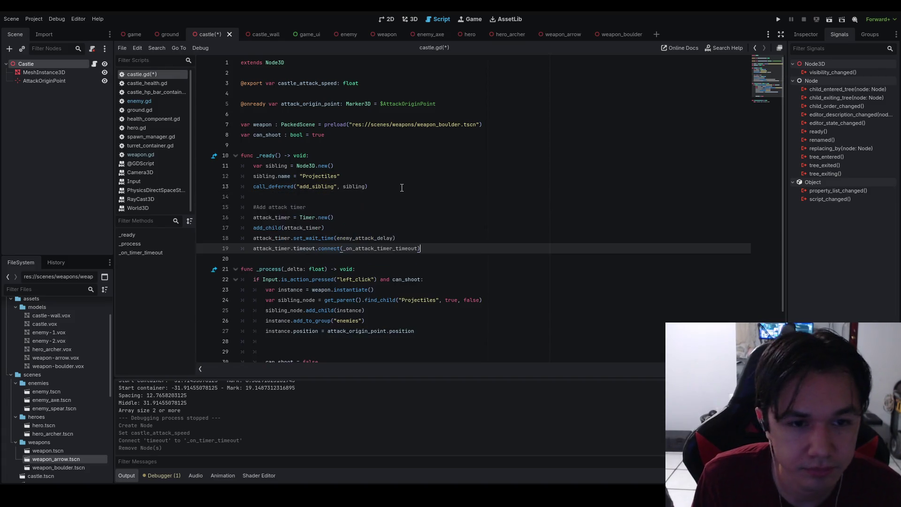
Declare 'var attack_timer : Timer' below the can_shoot line and save
key(ctrl+s)
scroll(375, 218, down, 1)
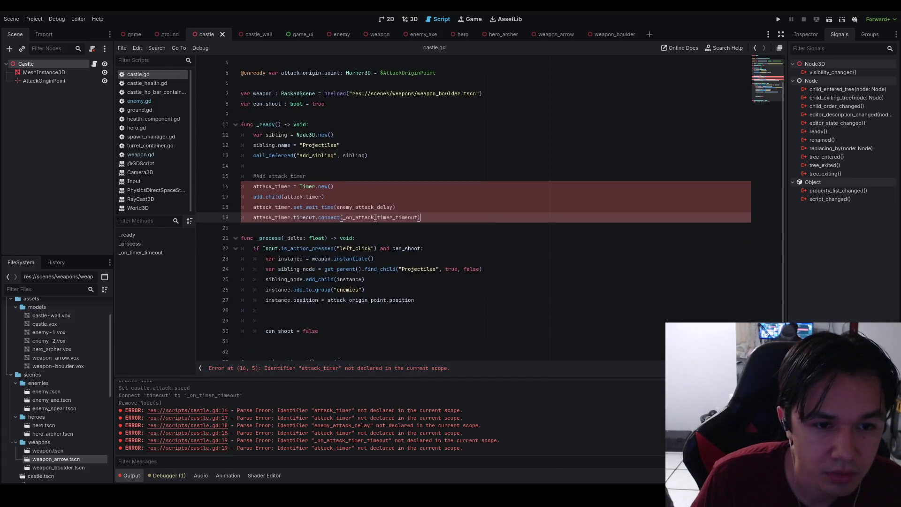
scroll(317, 211, up, 1)
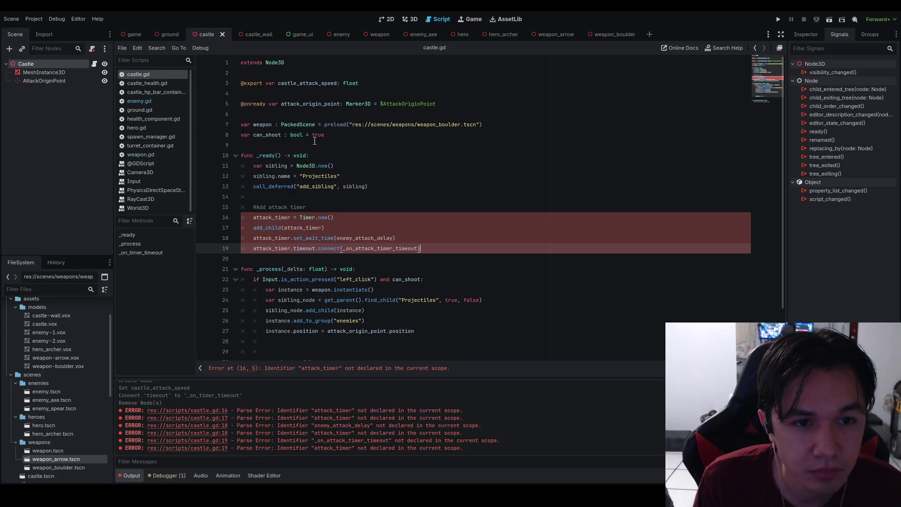
click(343, 134)
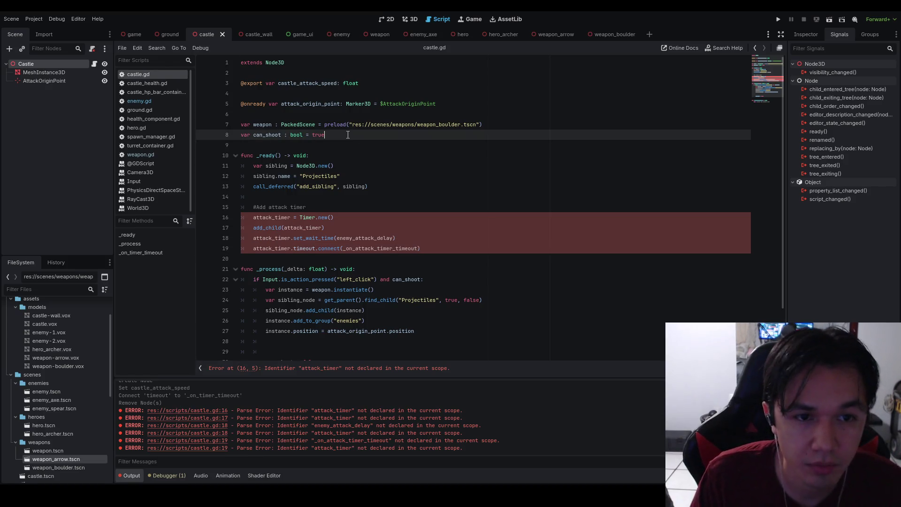
key(Return)
text(var)
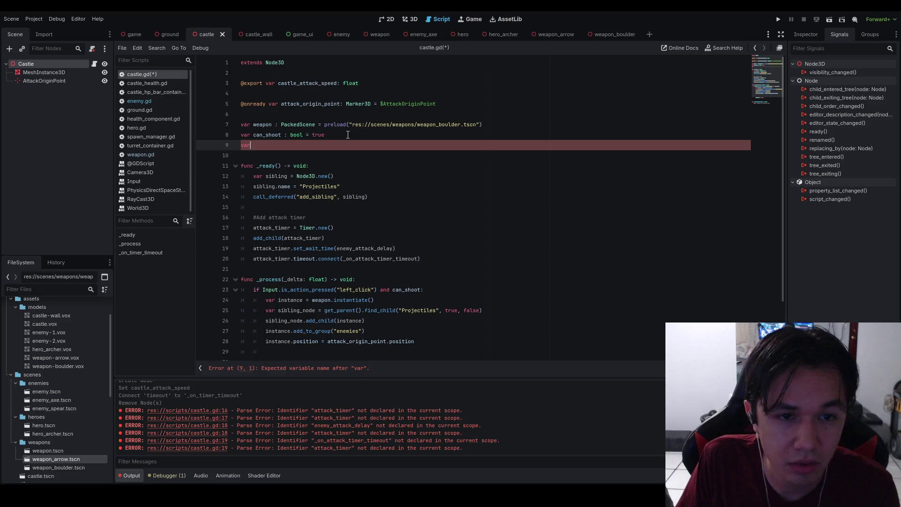
text( attack_t)
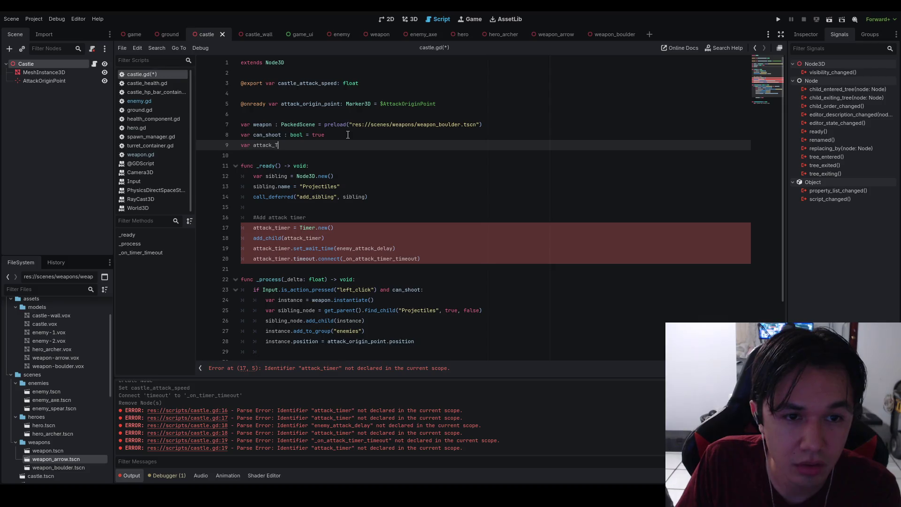
text(imer : Tim)
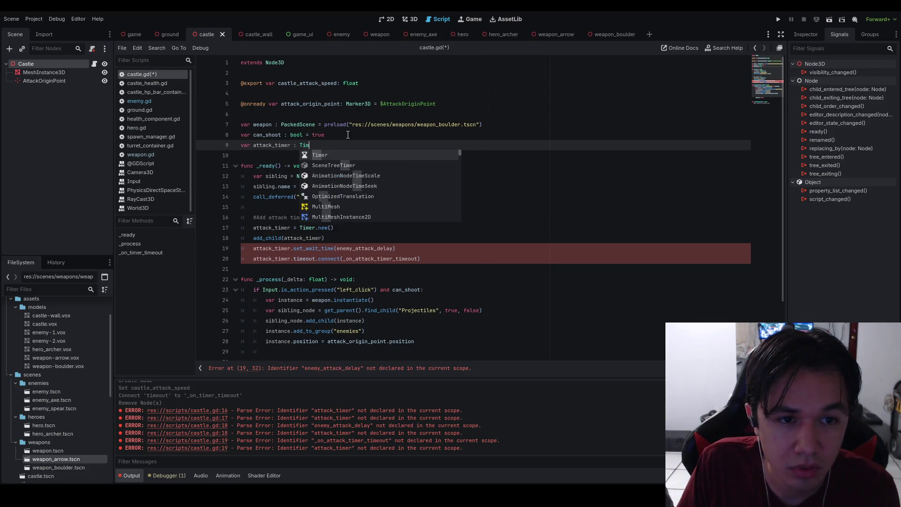
key(Return)
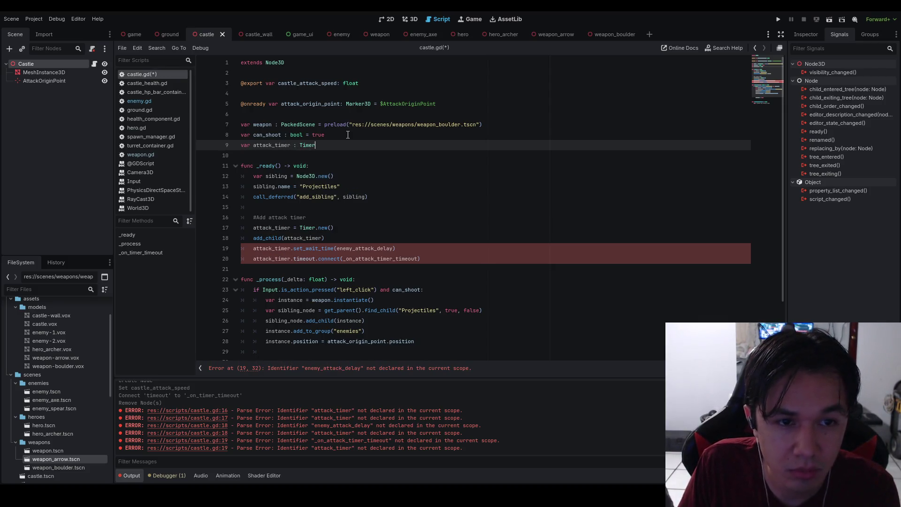
key(ctrl+s)
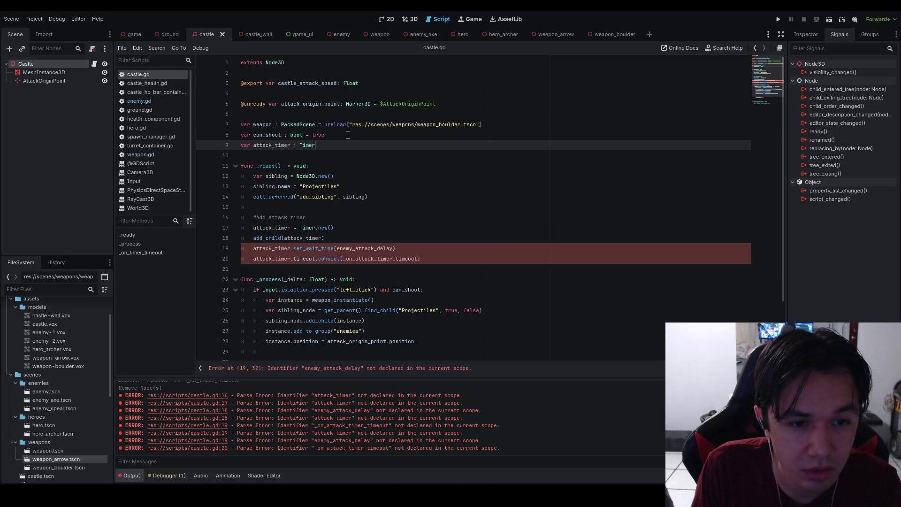
Replace enemy_attack_delay with castle_attack_speed in the timer's wait time
click(370, 248)
double_click(371, 248)
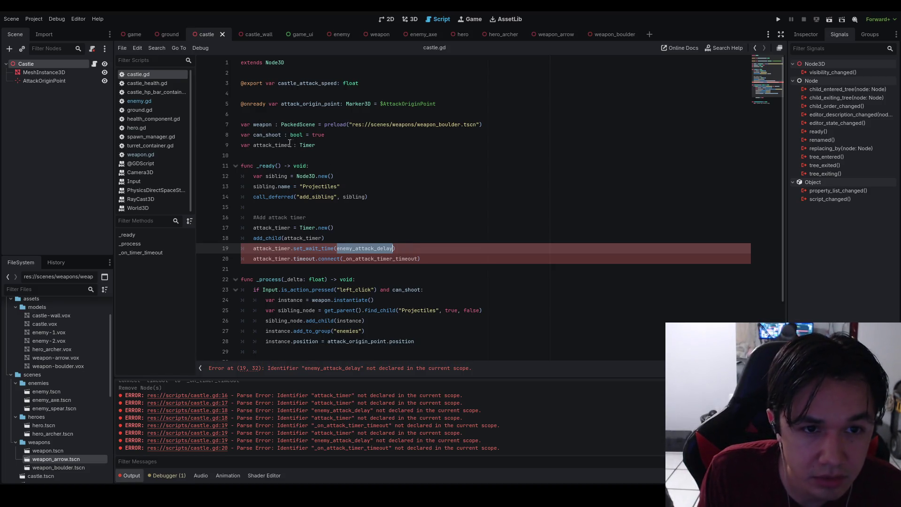
double_click(306, 84)
key(ctrl+c)
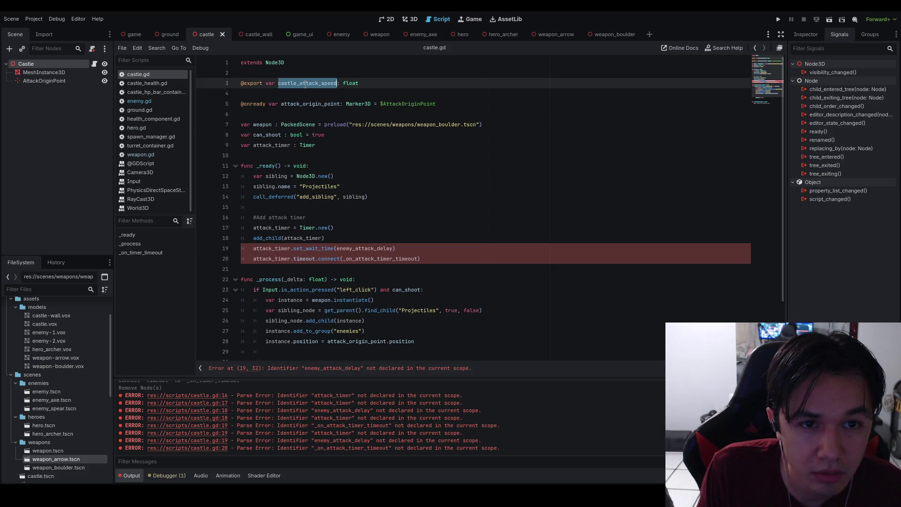
double_click(366, 248)
key(ctrl+v)
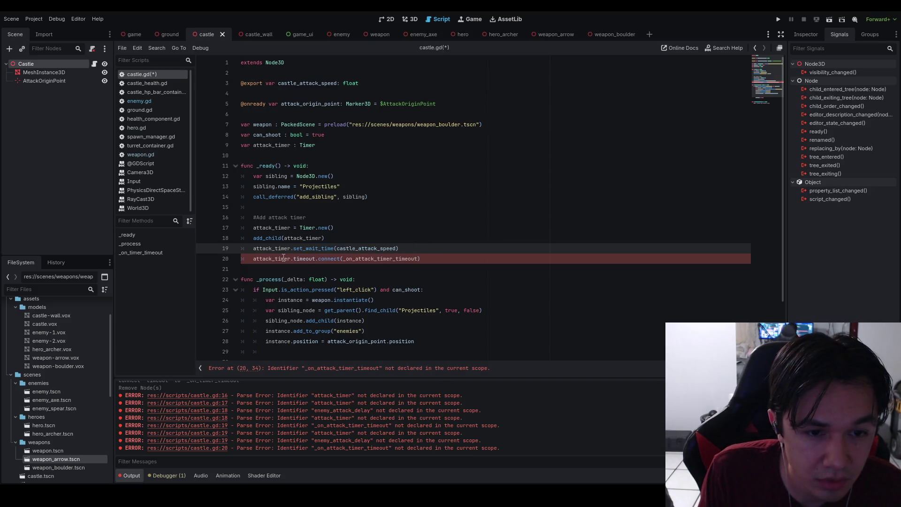
Rename the timeout handler stub from _on_timer_timeout to _on_attack_timer_timeout
scroll(361, 263, down, 3)
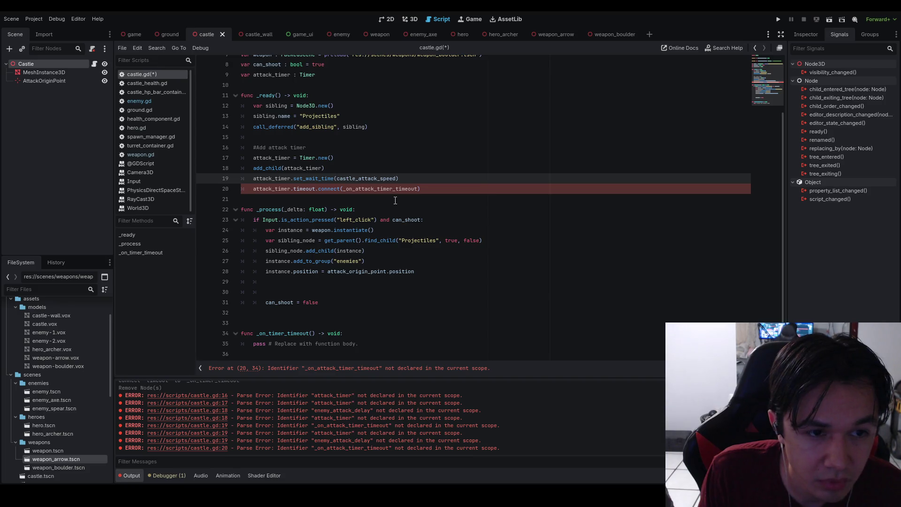
drag(344, 189, 418, 190)
key(ctrl+c)
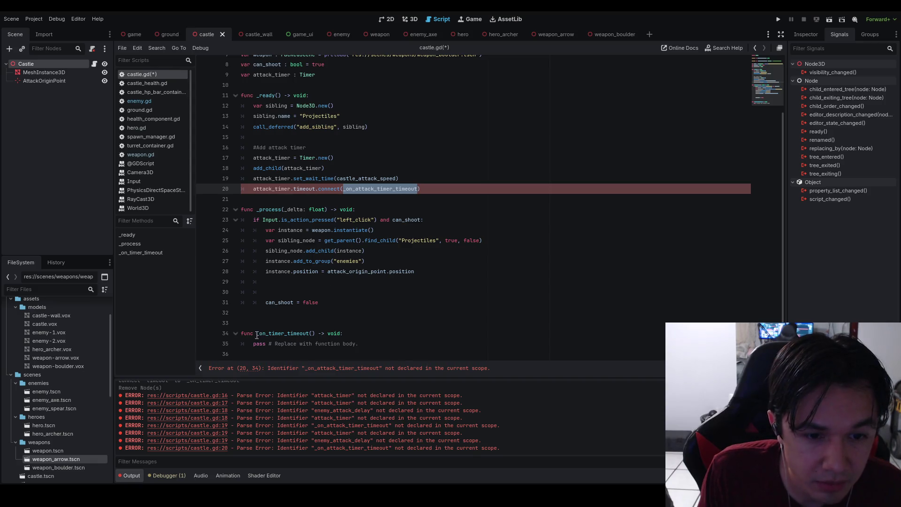
drag(257, 336, 309, 337)
key(ctrl+v)
Save castle.gd and start a new attack_timer line after add_child
key(ctrl+s)
click(394, 333)
scroll(392, 336, down, 1)
click(384, 340)
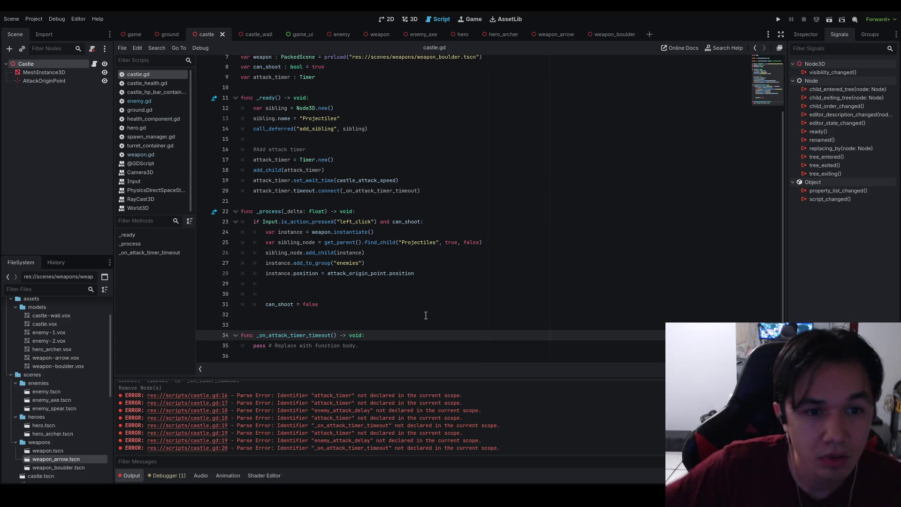
click(365, 160)
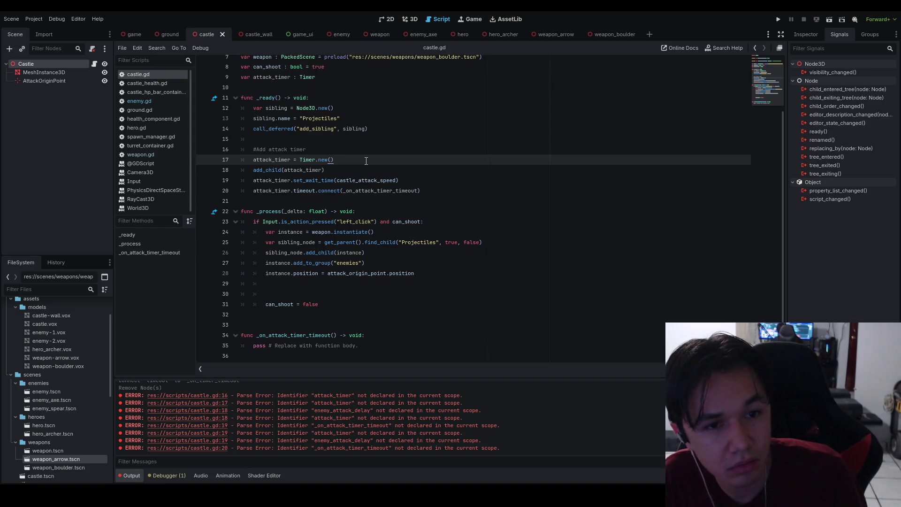
key(Down)
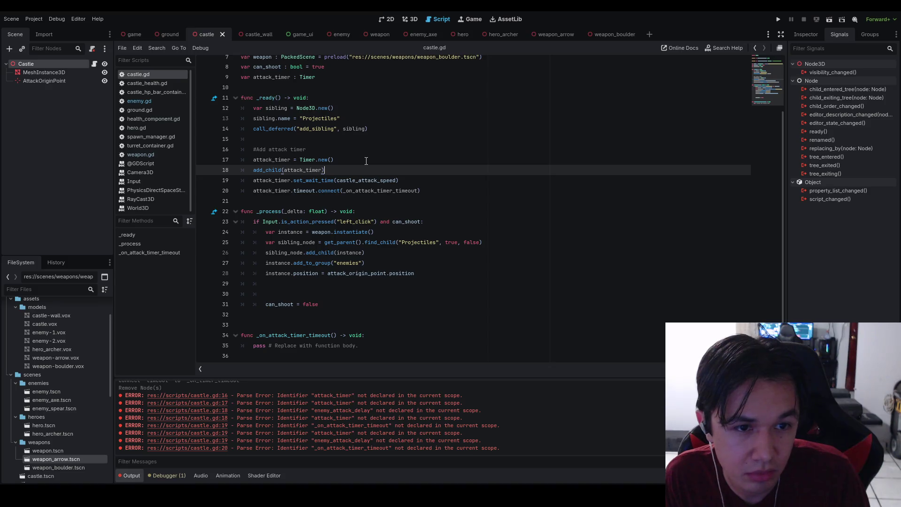
key(Return)
text(ttack)
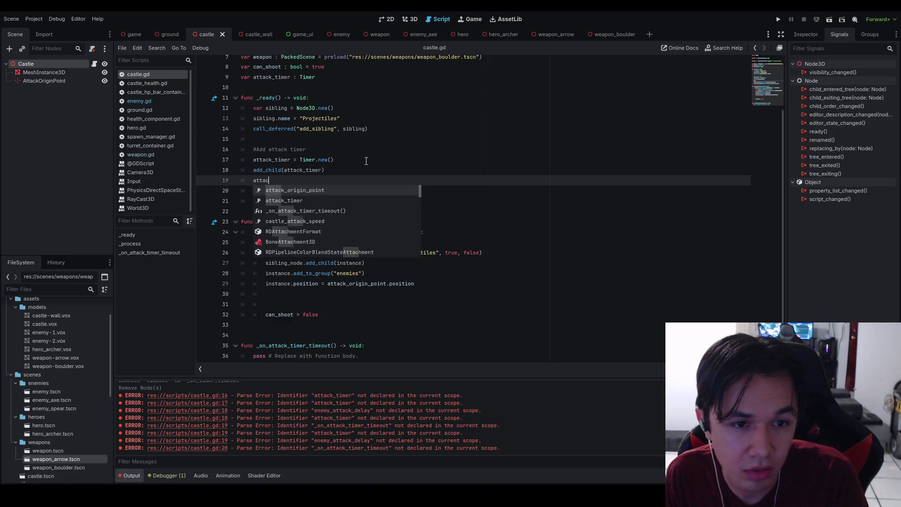
key(Down)
key(Return)
Browse attack_timer's member suggestions like one_shot, then open the Timer class documentation
text(.)
key(Down)
key(Down)
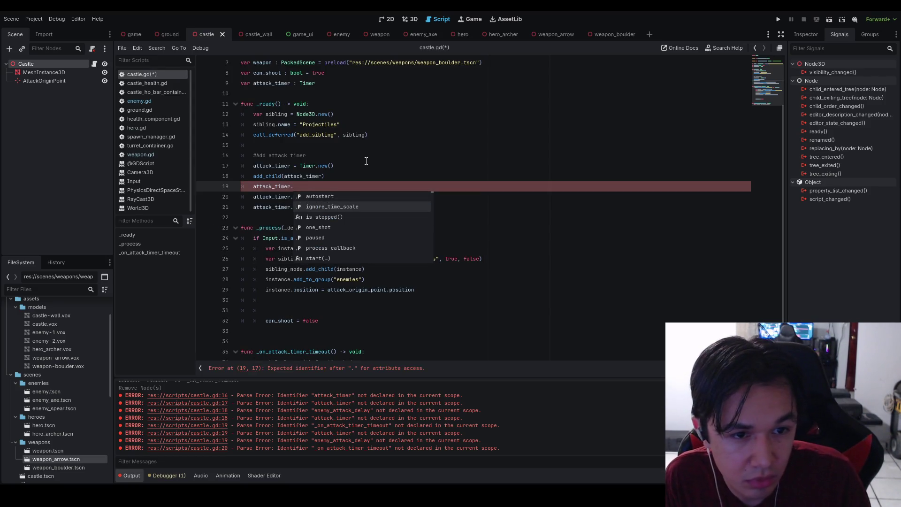
key(Down)
key(Down)
key(Down)
key(Down)
key(Down)
key(Down)
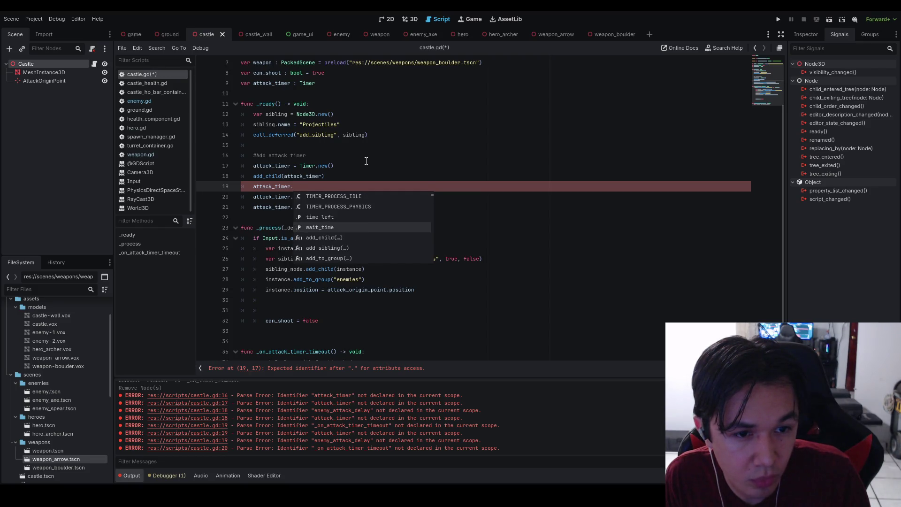
key(Down)
key(Down)
key(Down)
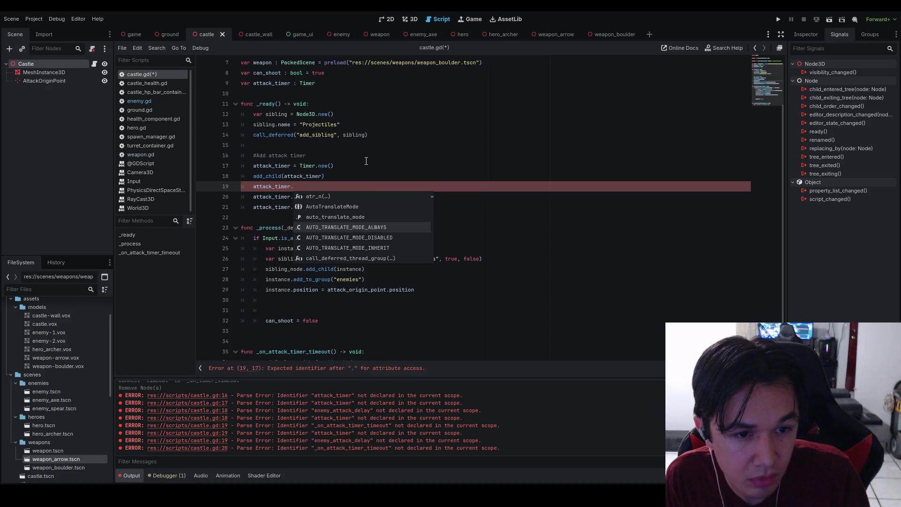
key(Up)
key(Up)
key(Up)
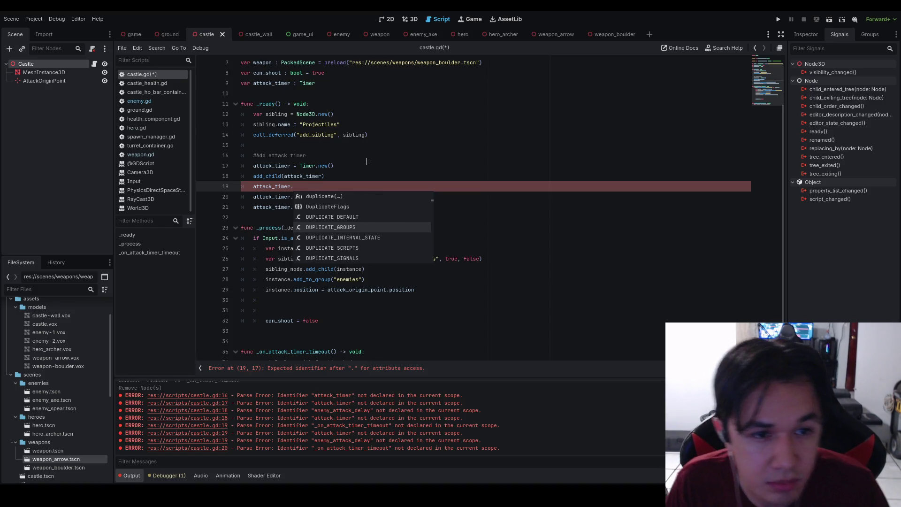
click(365, 165)
ctrl+click(308, 169)
scroll(450, 207, down, 5)
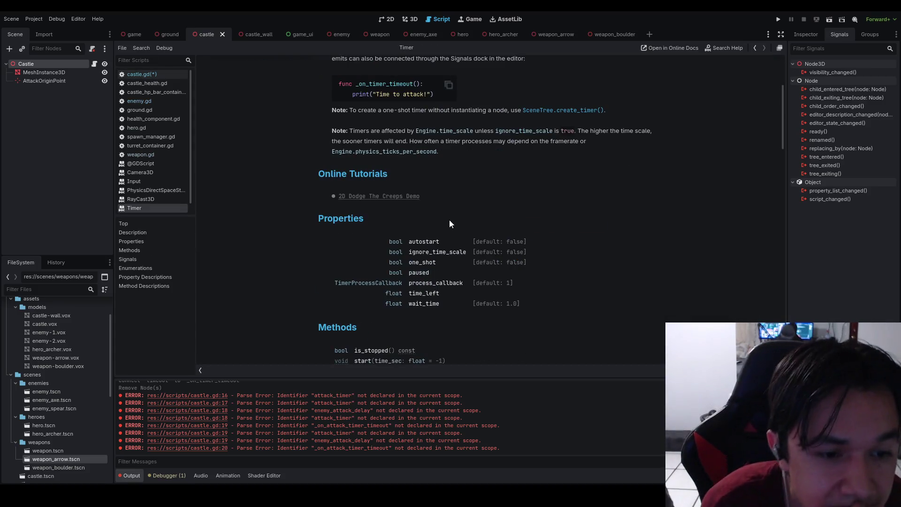
Read the Timer one_shot description, including the note about automatic restart
click(429, 264)
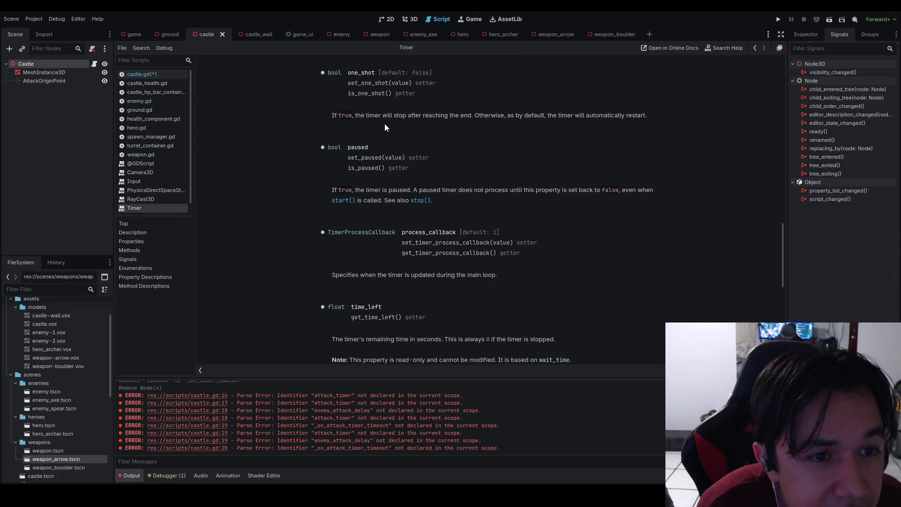
mouse_move(370, 117)
mouse_down()
mouse_move(676, 117)
mouse_move(411, 116)
mouse_up()
click(483, 116)
click(677, 114)
click(409, 117)
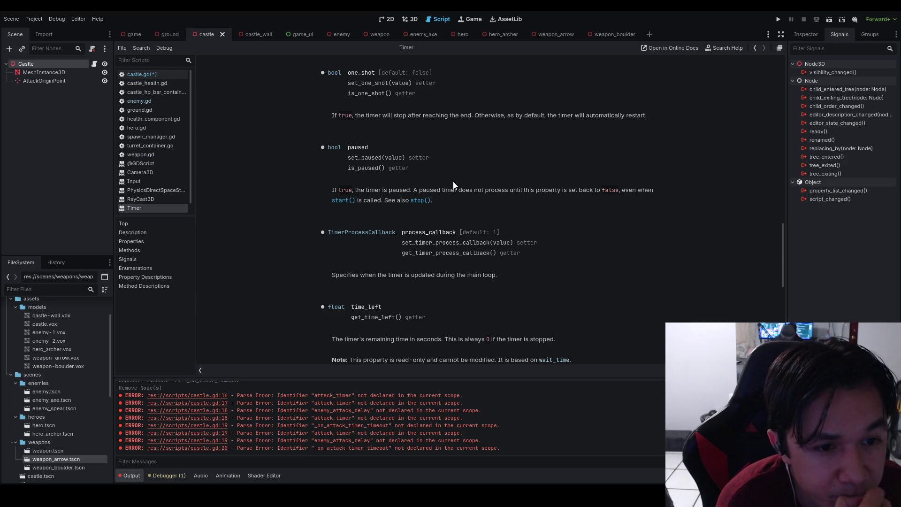
Skim wait_time and the Method Descriptions, then return to castle.gd's unfinished attack_timer line
scroll(453, 185, down, 3)
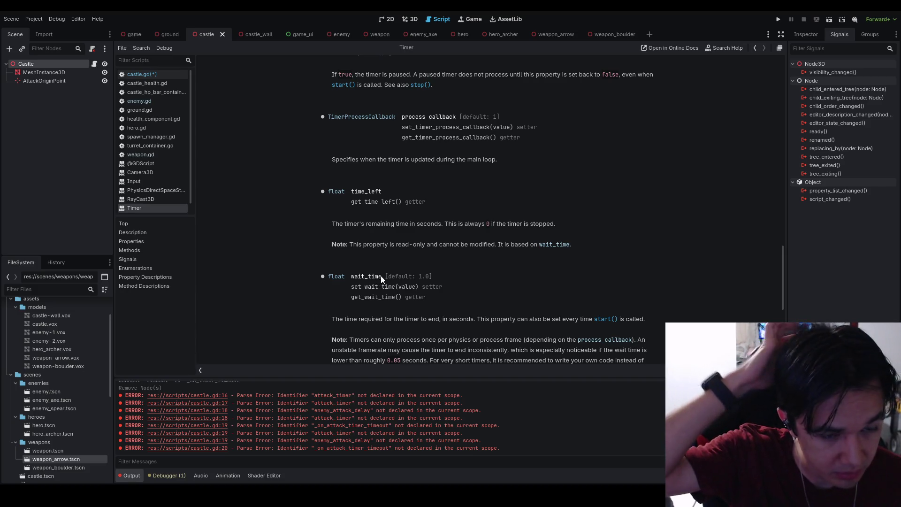
scroll(386, 294, down, 5)
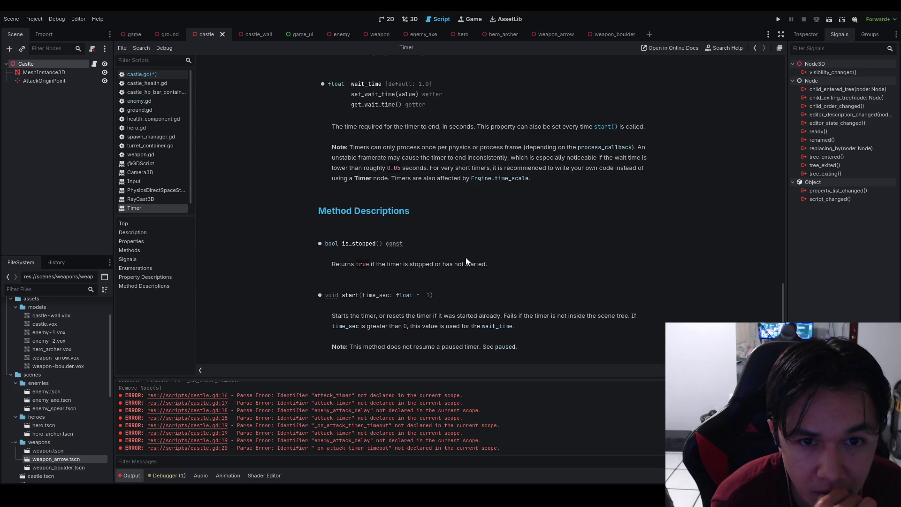
scroll(465, 257, up, 2)
click(153, 76)
click(323, 188)
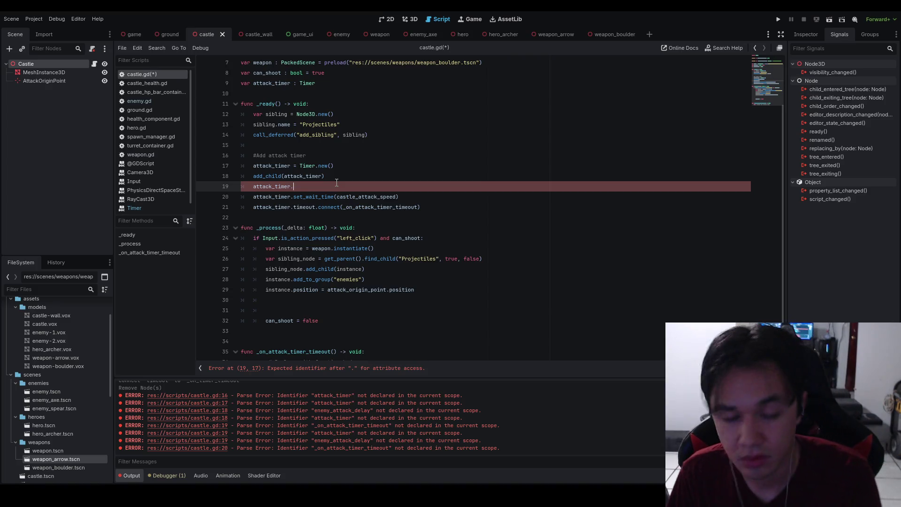
Complete line 19 as 'attack_timer.one_shot = true' and save
text(one_shot)
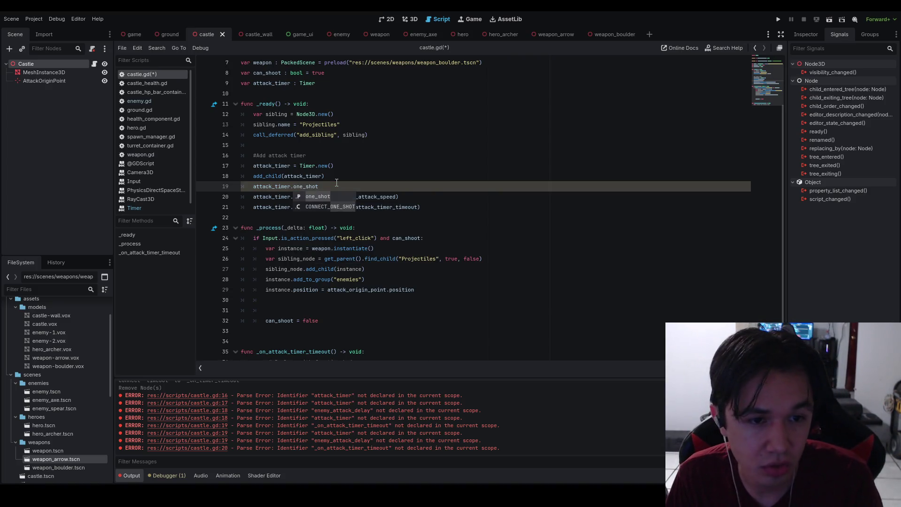
text( = true)
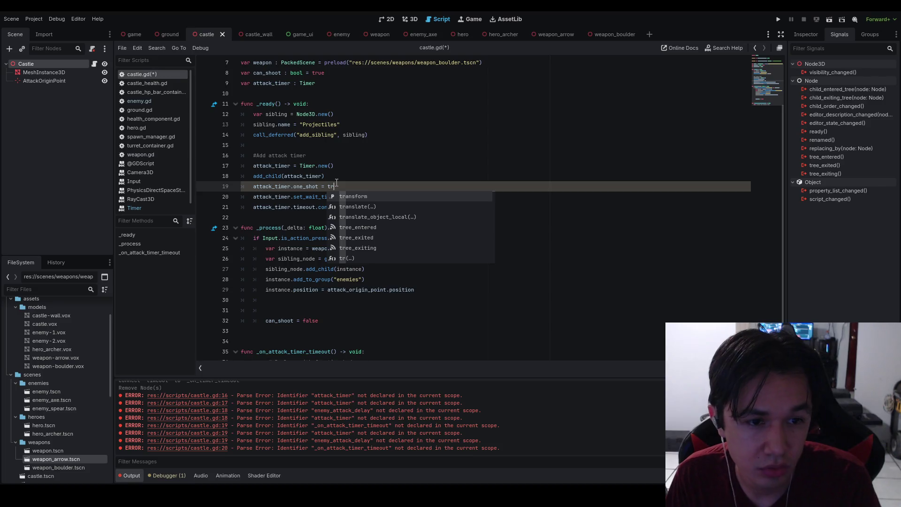
key(ctrl+s)
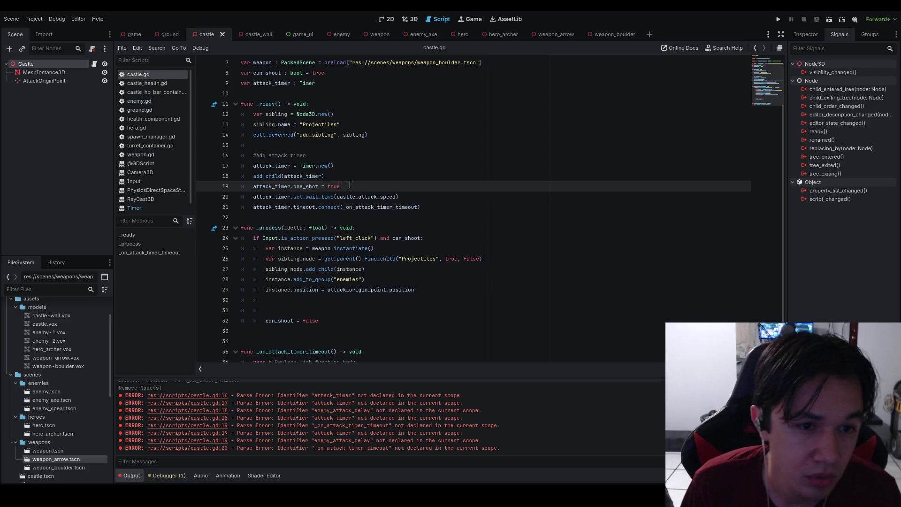
scroll(376, 183, down, 1)
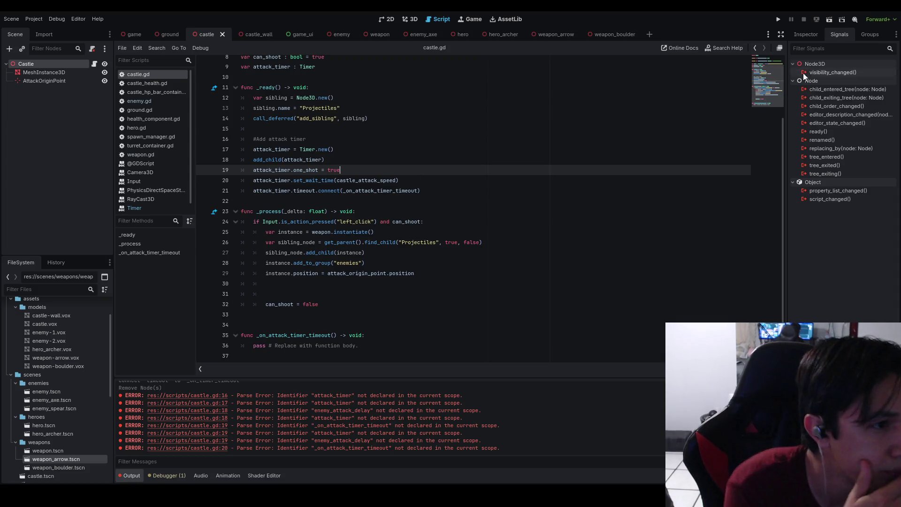
Revisit the Timer documentation, then go back to castle.gd
click(203, 128)
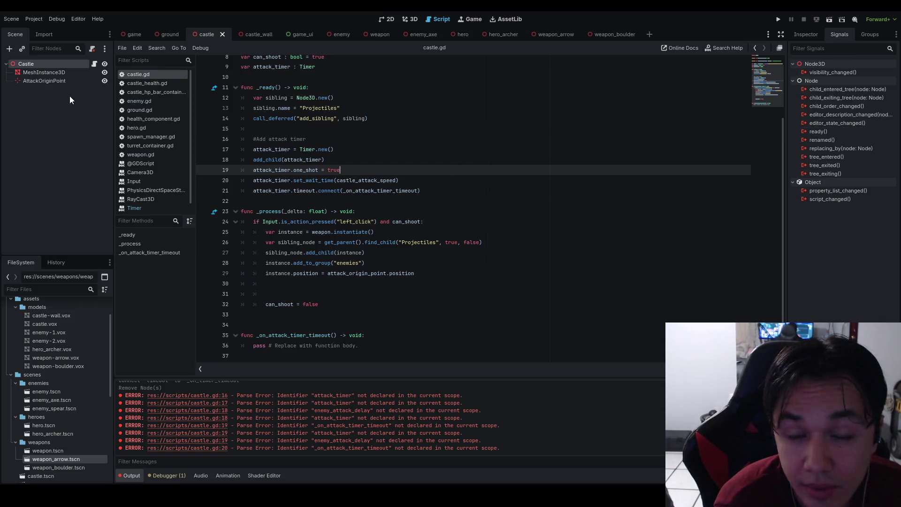
click(154, 207)
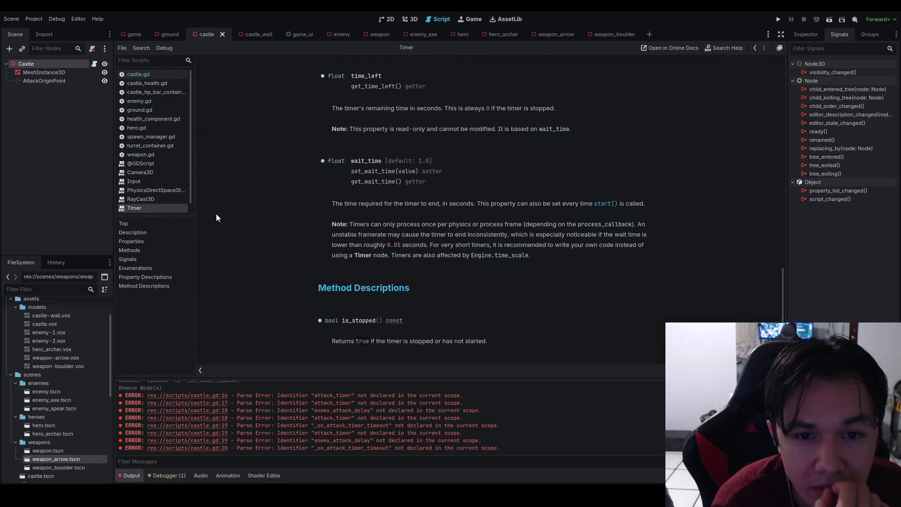
mouse_move(778, 282)
mouse_down()
mouse_move(774, 303)
mouse_move(741, 176)
mouse_move(745, 66)
mouse_move(743, 137)
mouse_up()
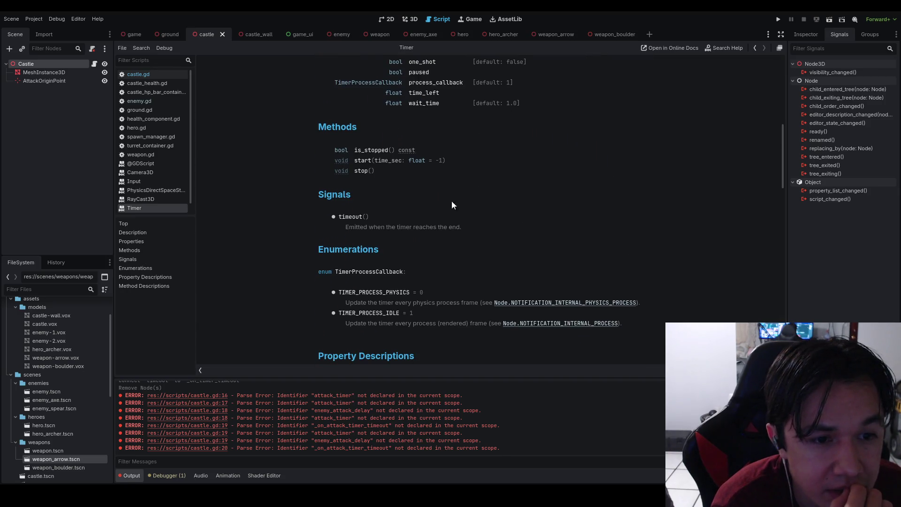
click(354, 220)
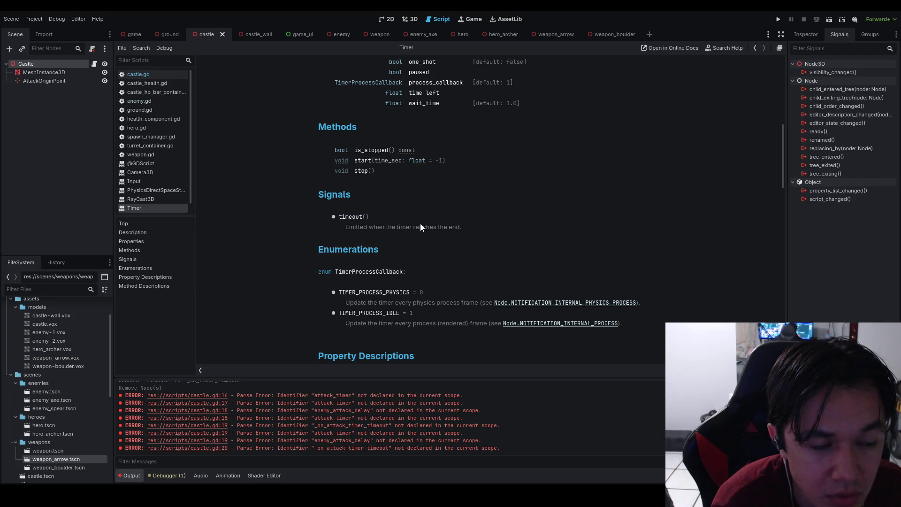
scroll(416, 220, up, 3)
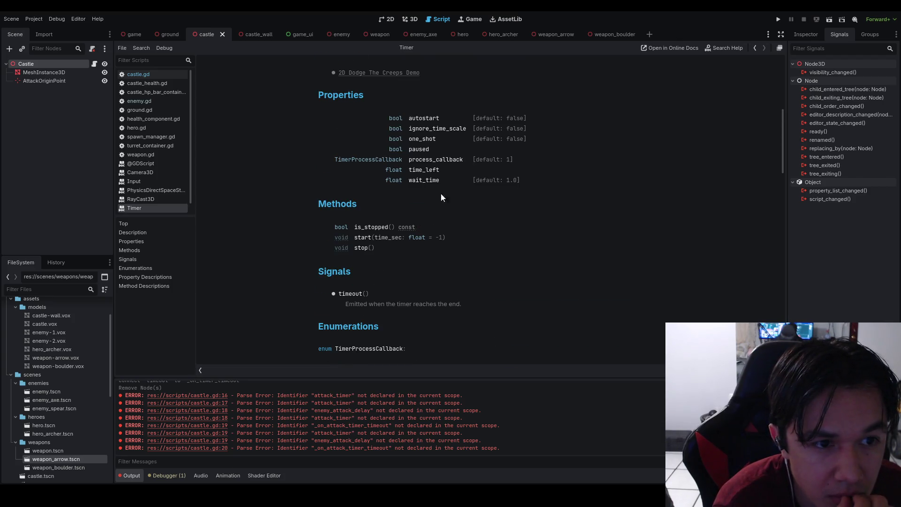
click(139, 76)
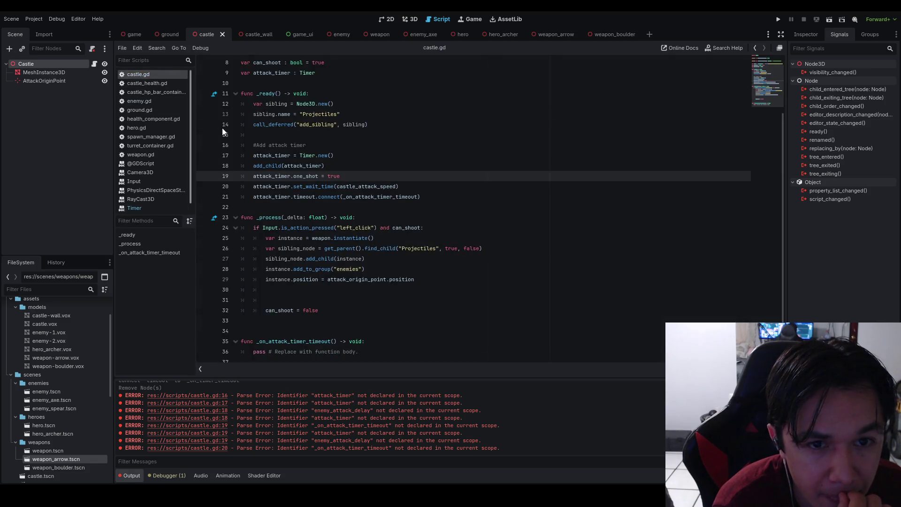
Replace the pass placeholder and its comment in _on_attack_timer_timeout with 'can_shoot = true'
scroll(382, 233, down, 1)
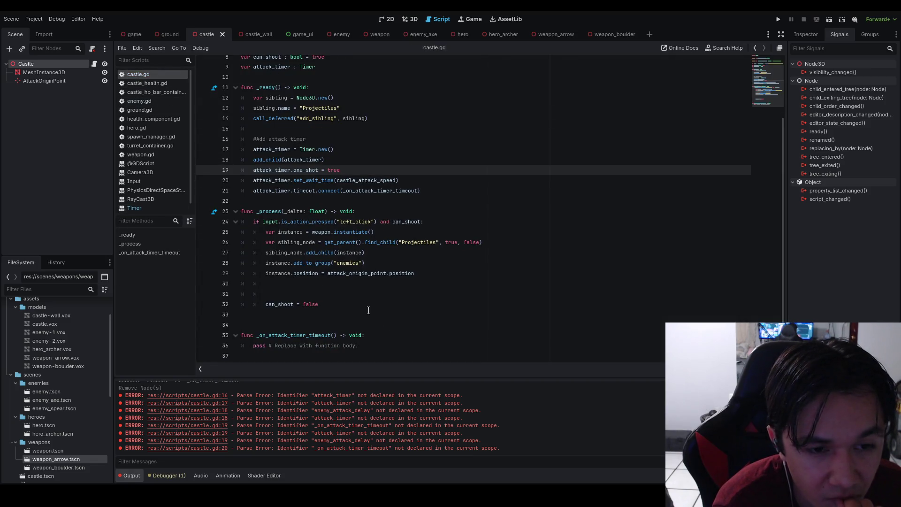
double_click(259, 345)
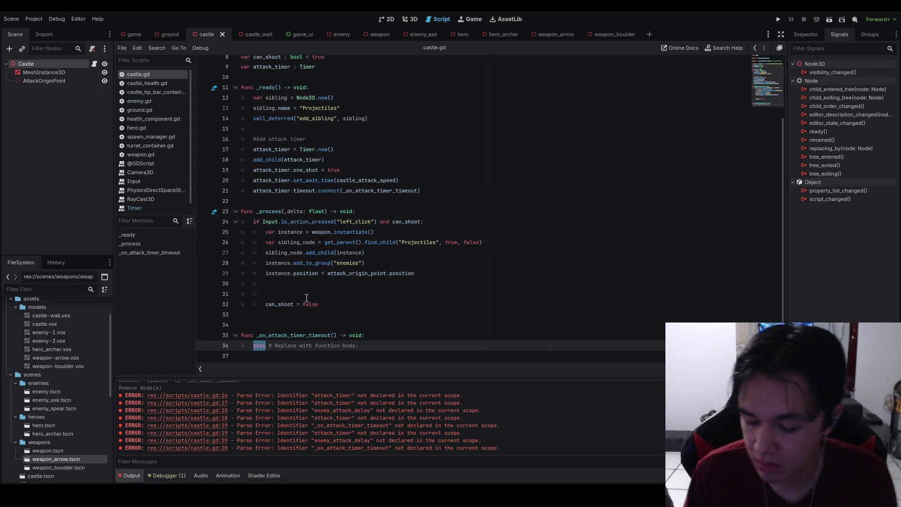
text(cv)
key(BackSpace)
key(BackSpace)
text(can_shoot = )
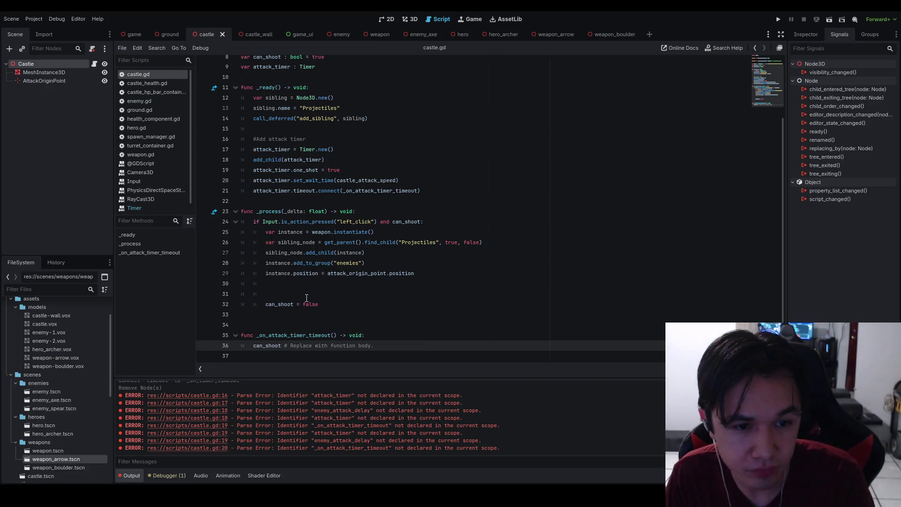
text(true)
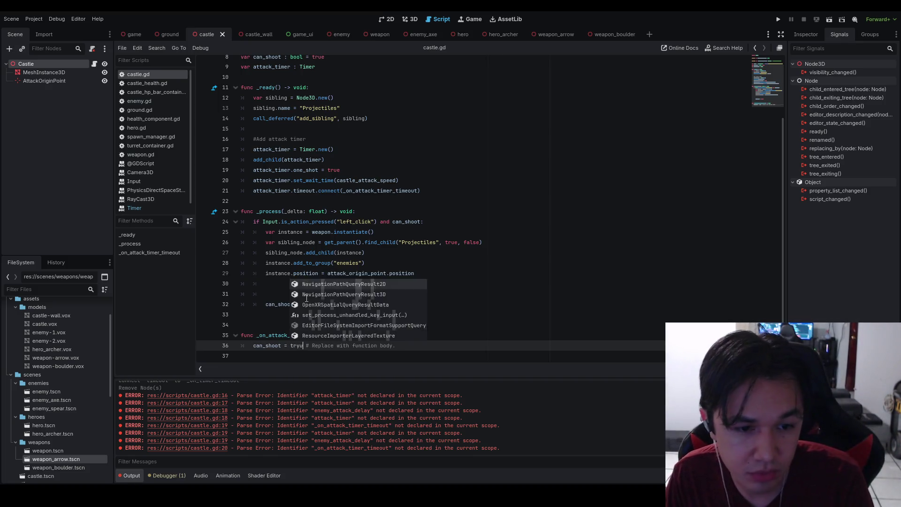
key(shift+End)
key(Delete)
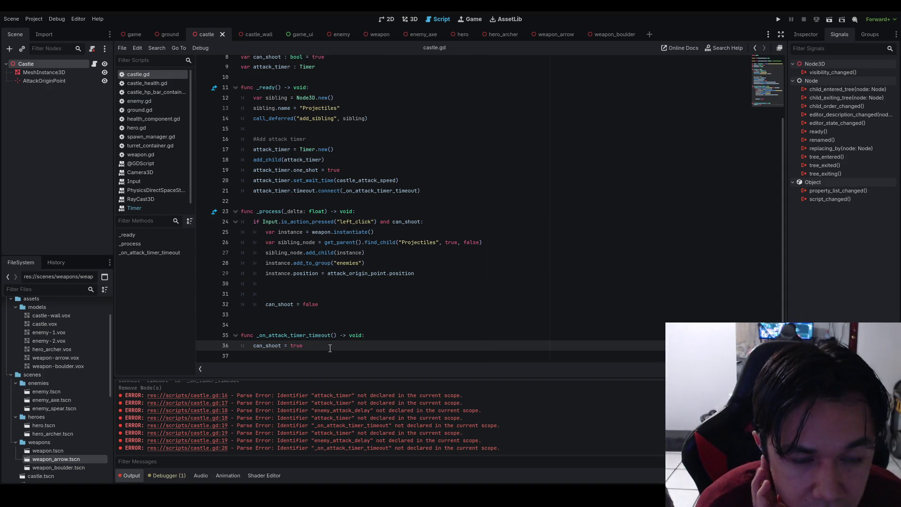
Delete the extra blank line in _process and select the castle_attack_speed reference
drag(406, 294, 406, 282)
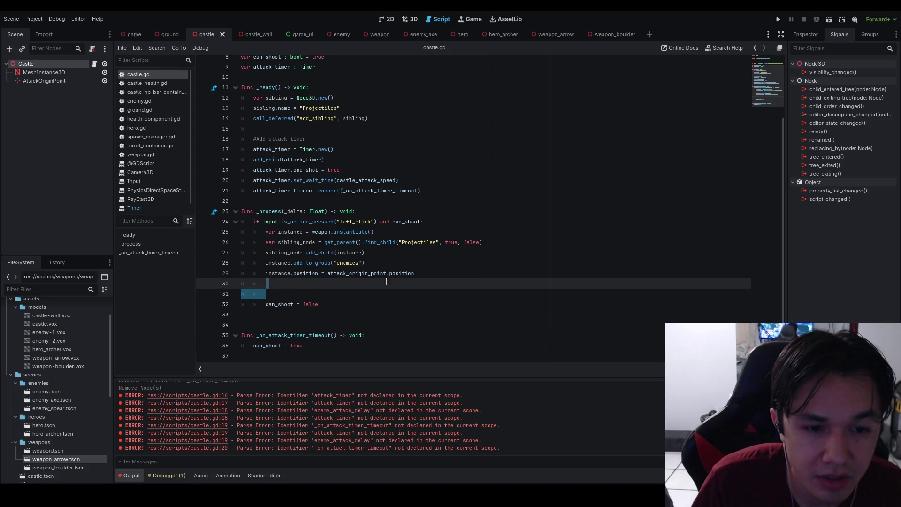
key(BackSpace)
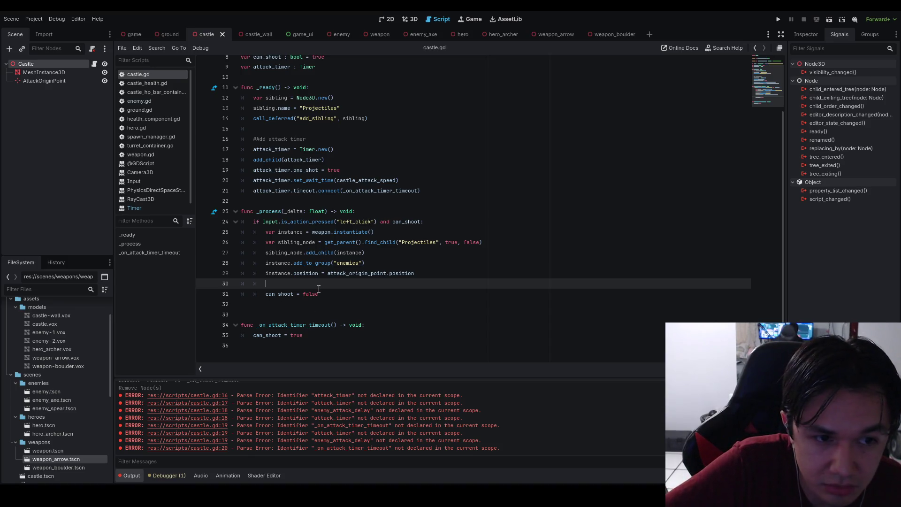
double_click(367, 182)
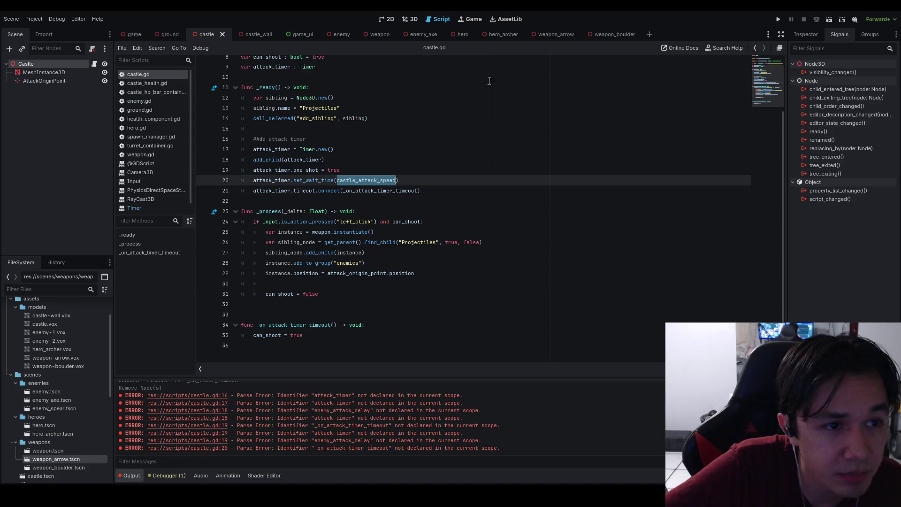
Set the Castle node's Castle Attack Speed to 2.0 in the Inspector
click(806, 35)
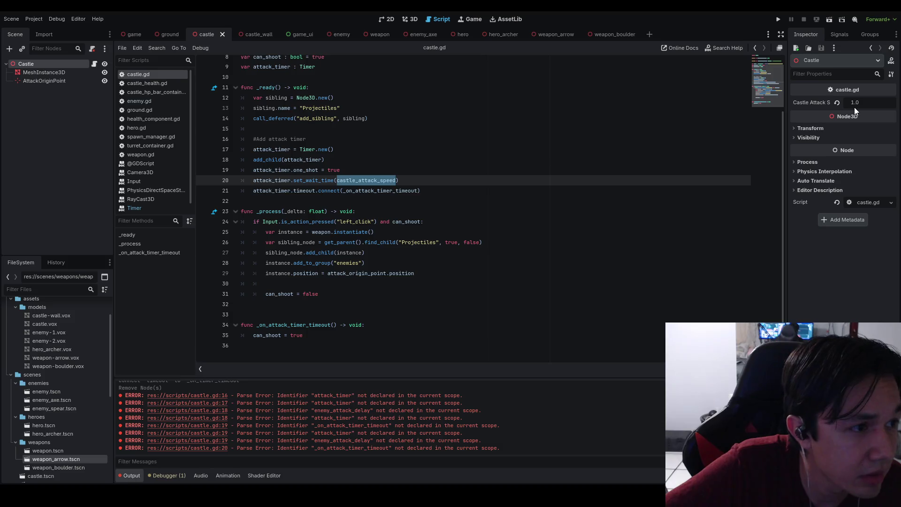
click(869, 103)
text(2)
key(Return)
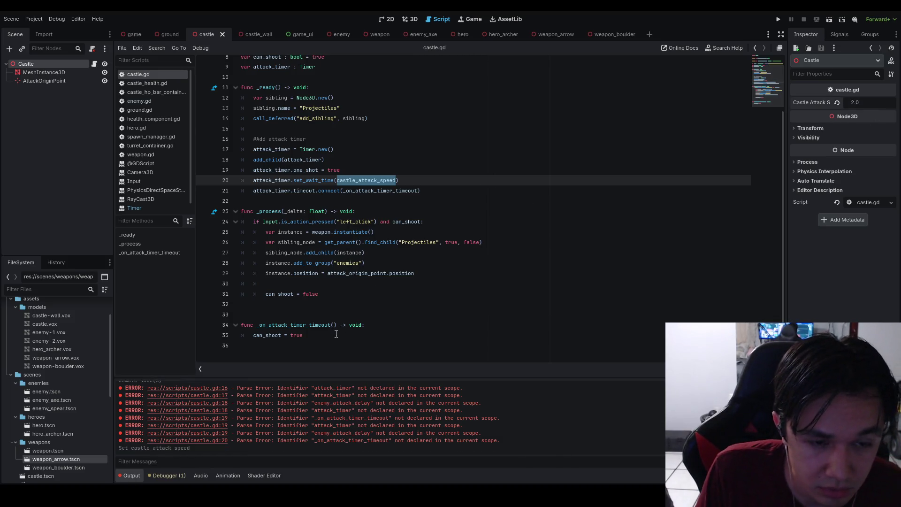
Add print("Castle shot") after can_shoot = false and save castle.gd
click(321, 293)
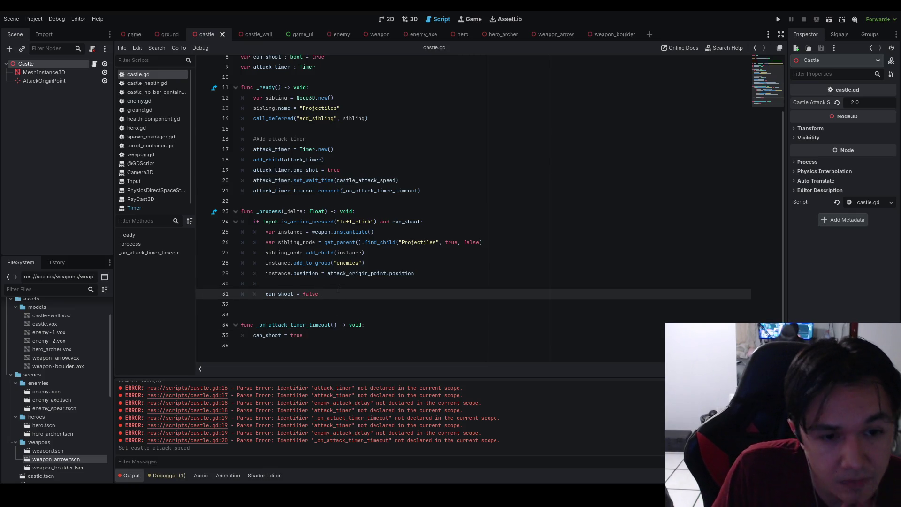
key(Return)
text(print)
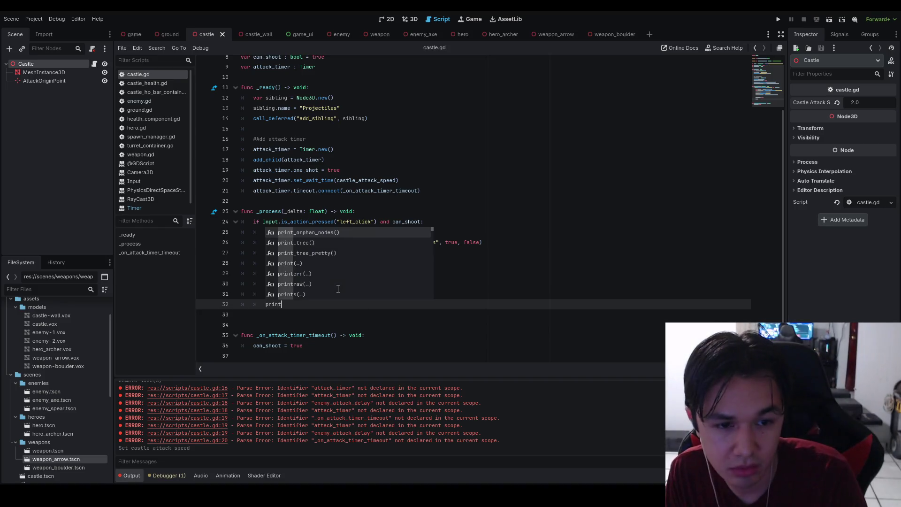
key(Return)
text("Shot)
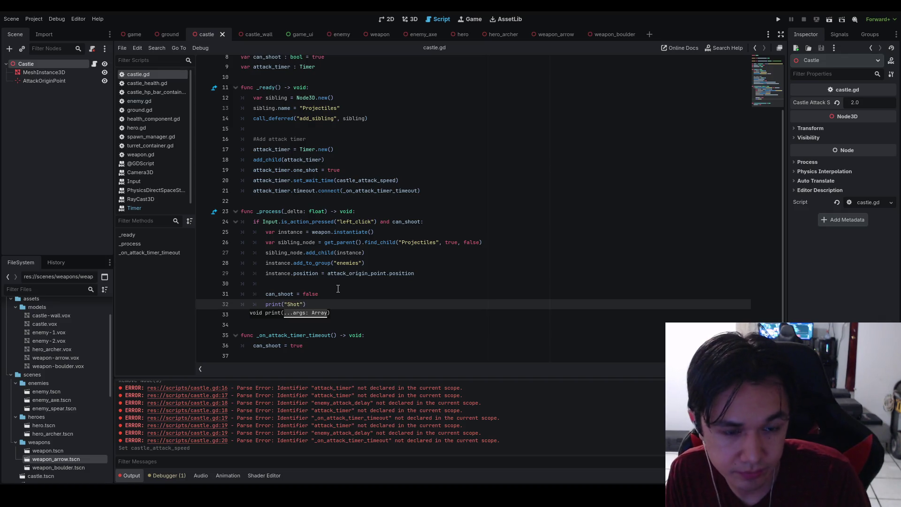
key(Left)
key(Left)
key(Left)
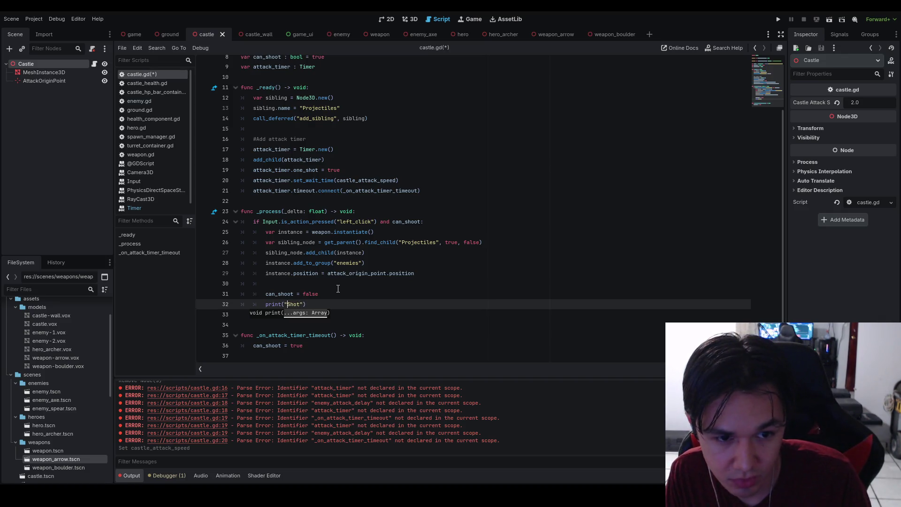
text(Castle)
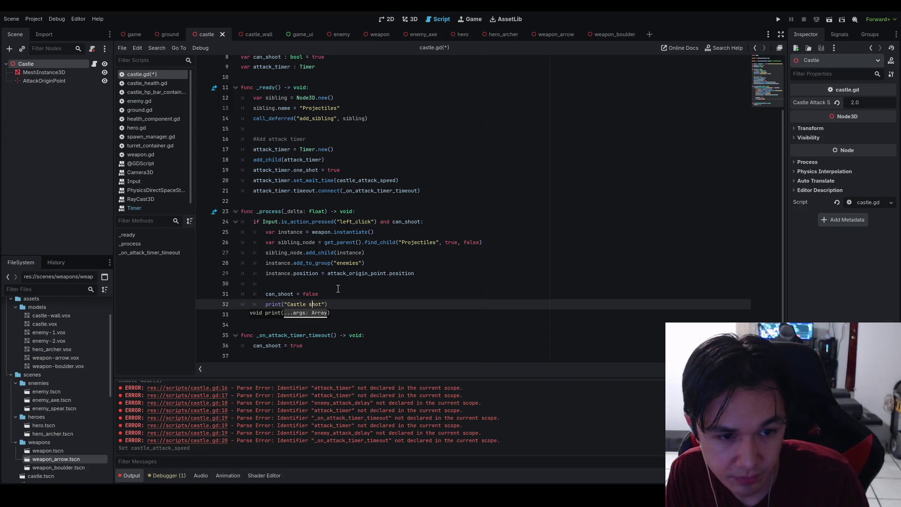
key(Delete)
text(s)
key(ctrl+s)
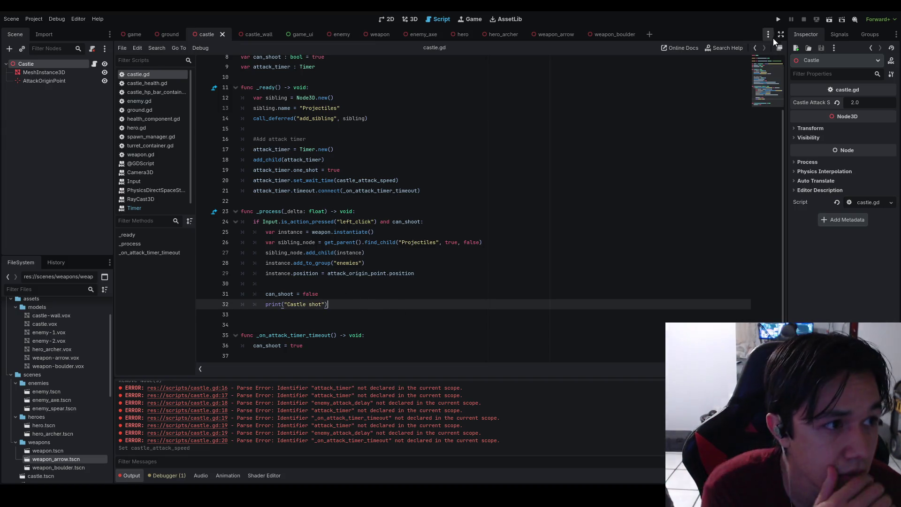
Run the project, check that a shot logs "Castle shot", then stop the game
click(778, 19)
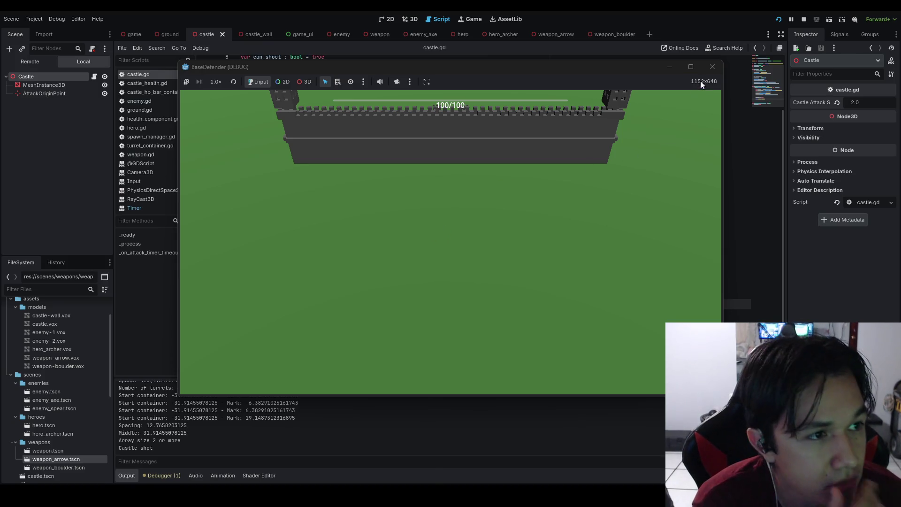
click(713, 67)
click(357, 296)
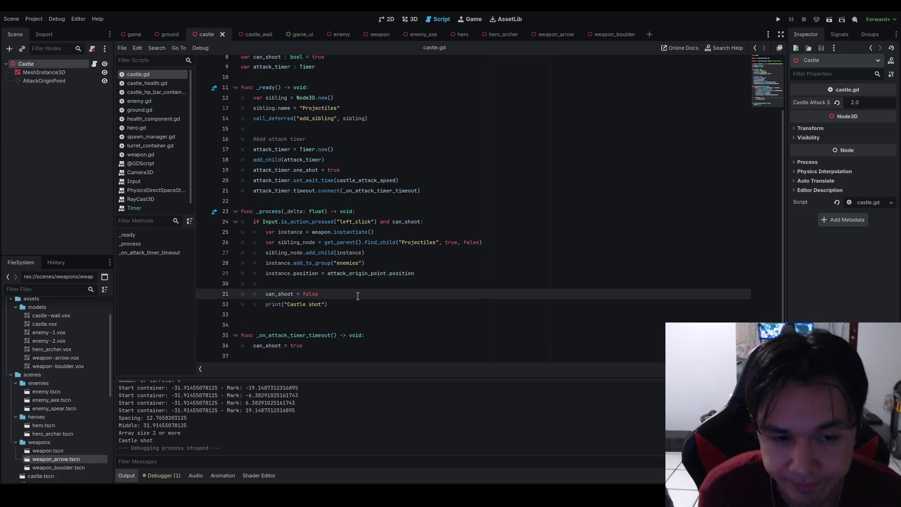
Add attack_timer.start() after can_shoot = false, then run the game to test the firing cooldown and stop it
key(Return)
text(atta)
key(Return)
text(.sta)
key(Return)
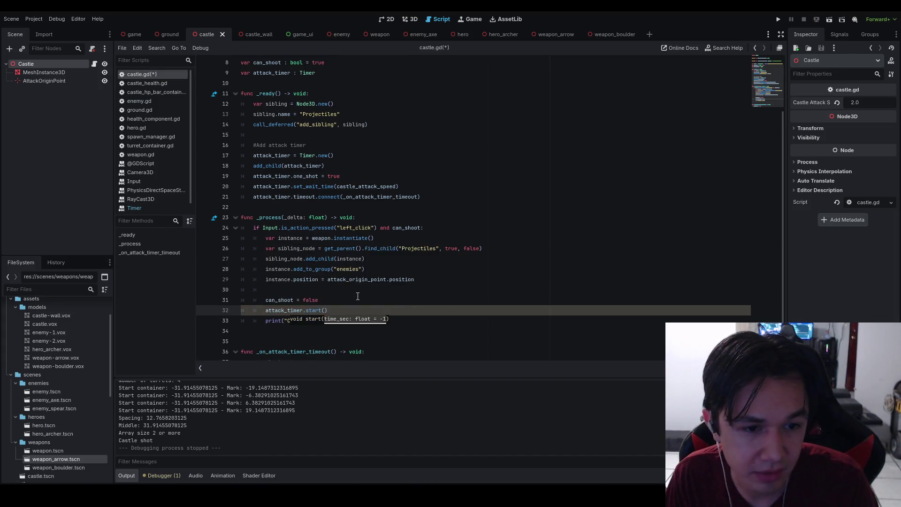
key(Right)
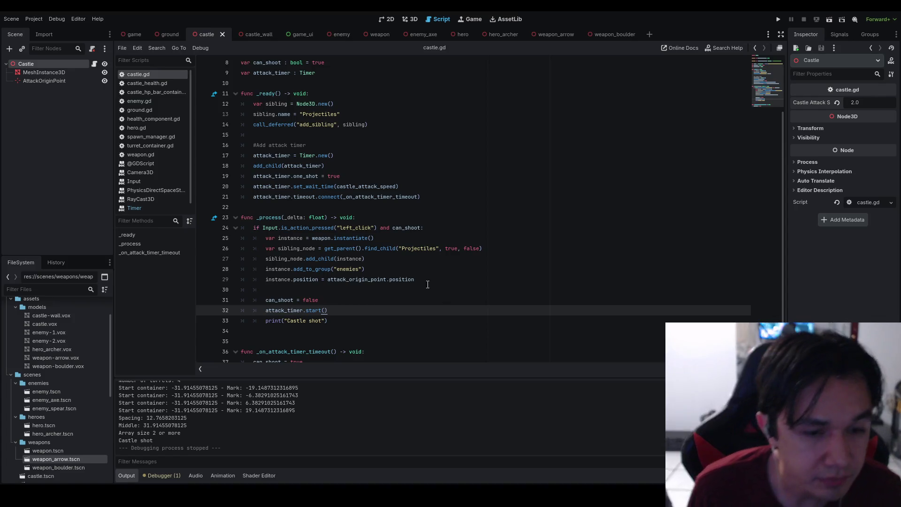
click(778, 20)
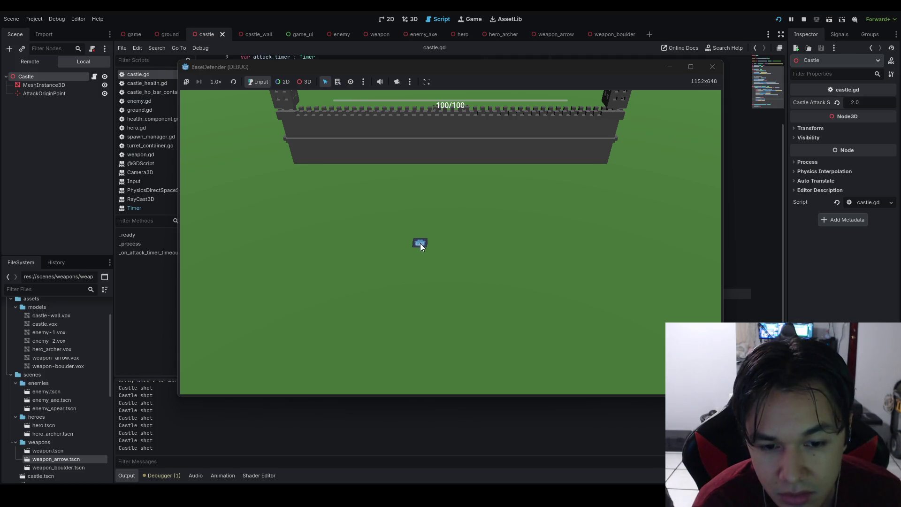
click(712, 66)
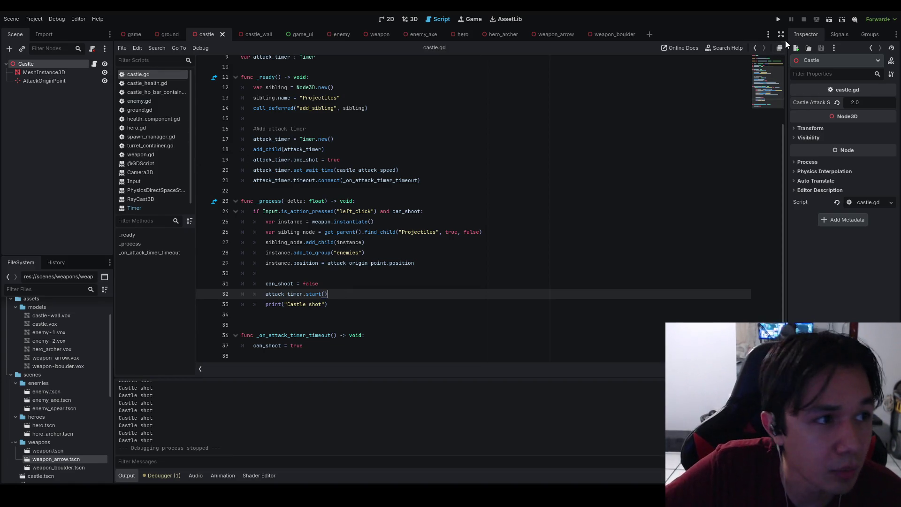
Relaunch the game and inspect the spawned WeaponBoulder projectiles in the Remote scene tree
click(778, 19)
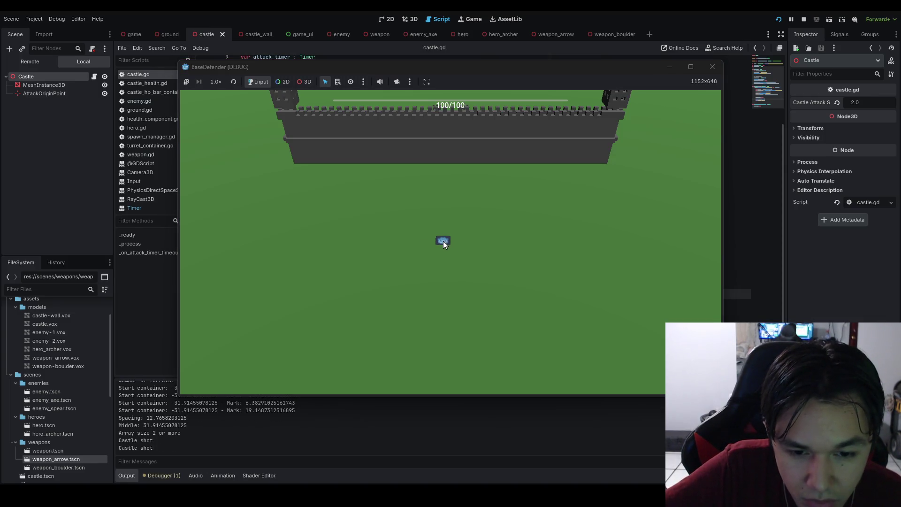
click(21, 60)
click(19, 154)
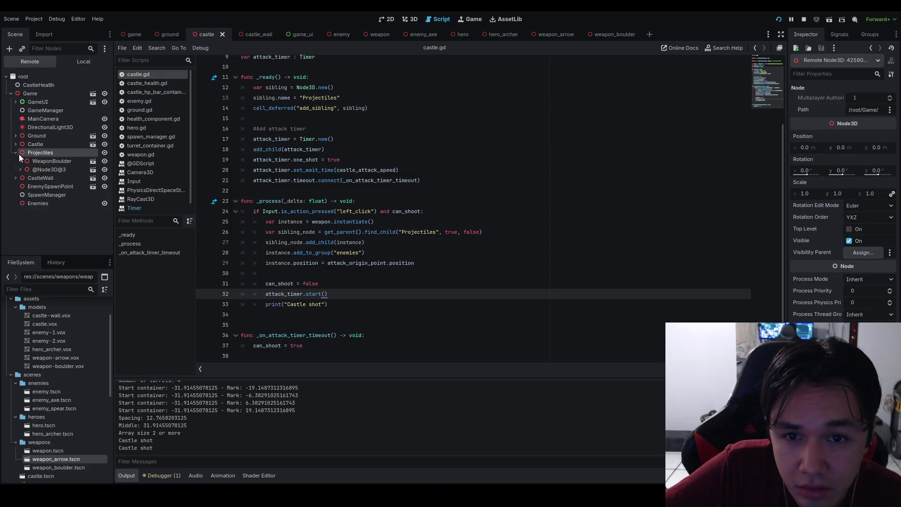
click(49, 169)
click(49, 163)
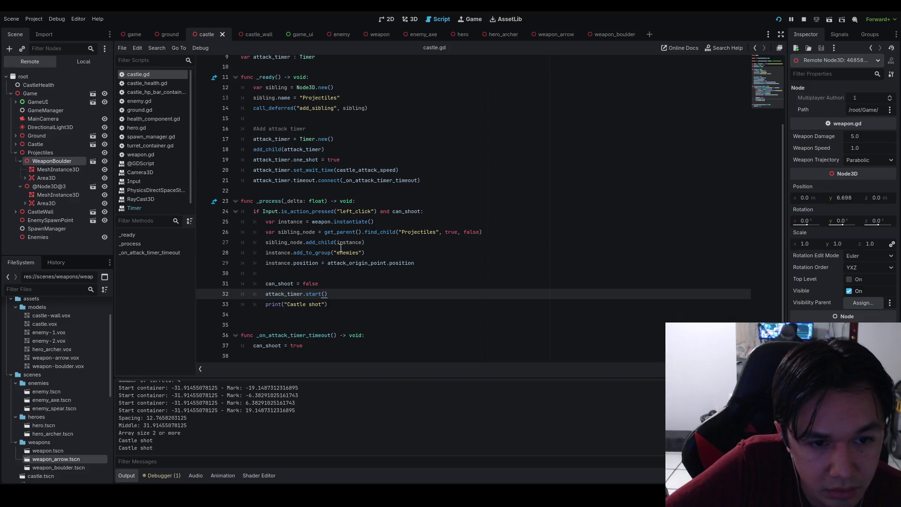
Change the group name on line 28 to lowercase "projectiles"
double_click(428, 232)
key(ctrl+c)
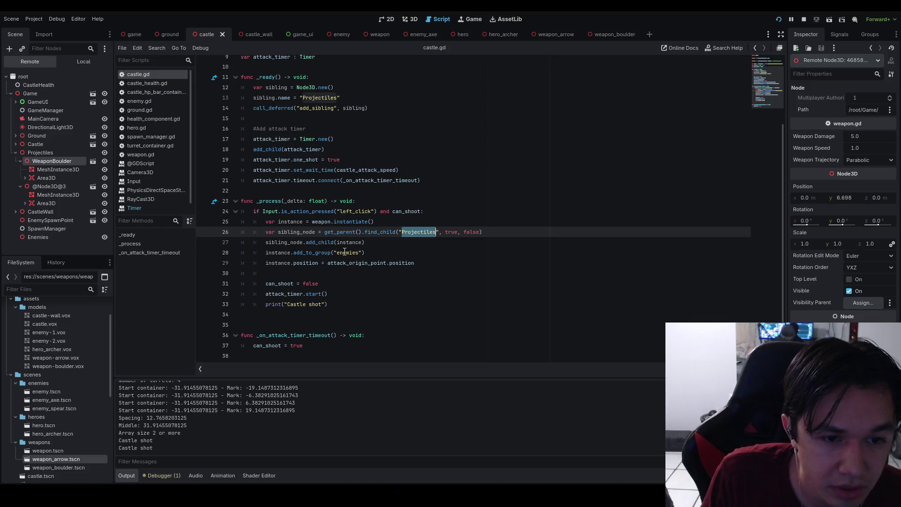
double_click(347, 252)
key(ctrl+v)
click(340, 253)
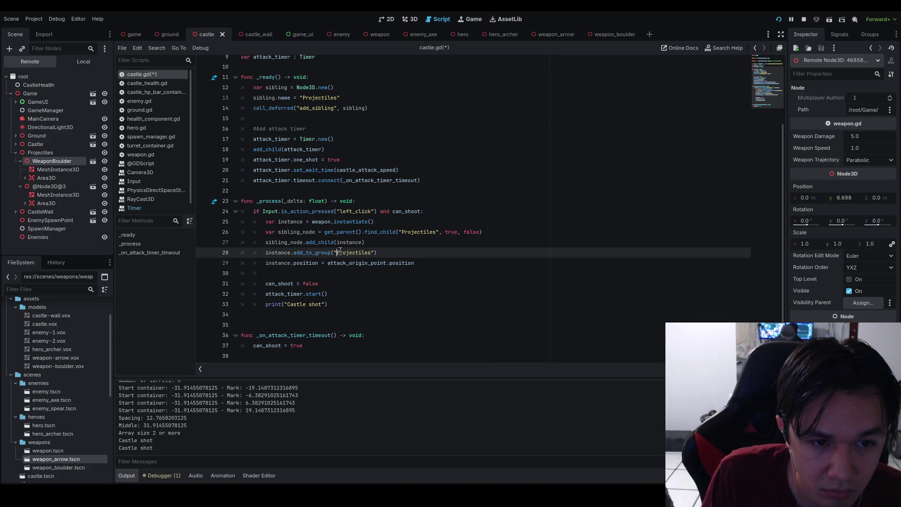
key(BackSpace)
text(p)
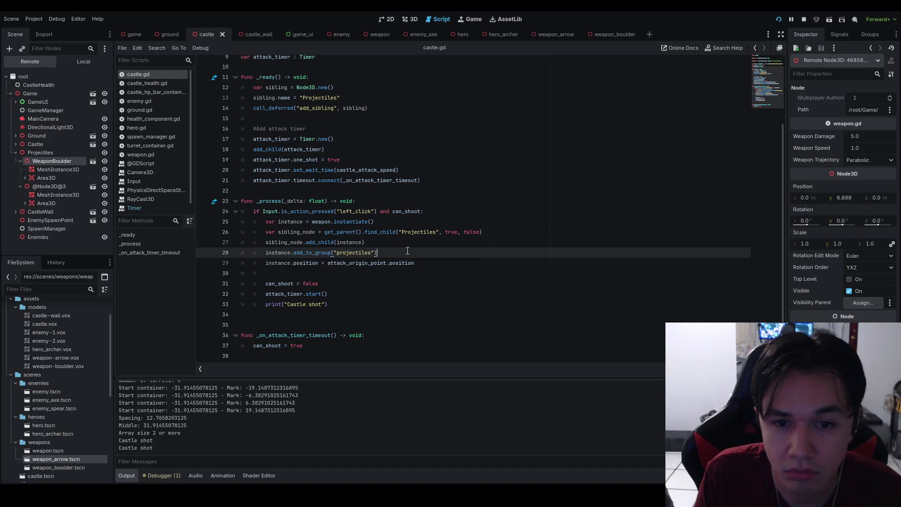
Restart the game and check the Enemies and Projectiles nodes in the live tree
click(89, 237)
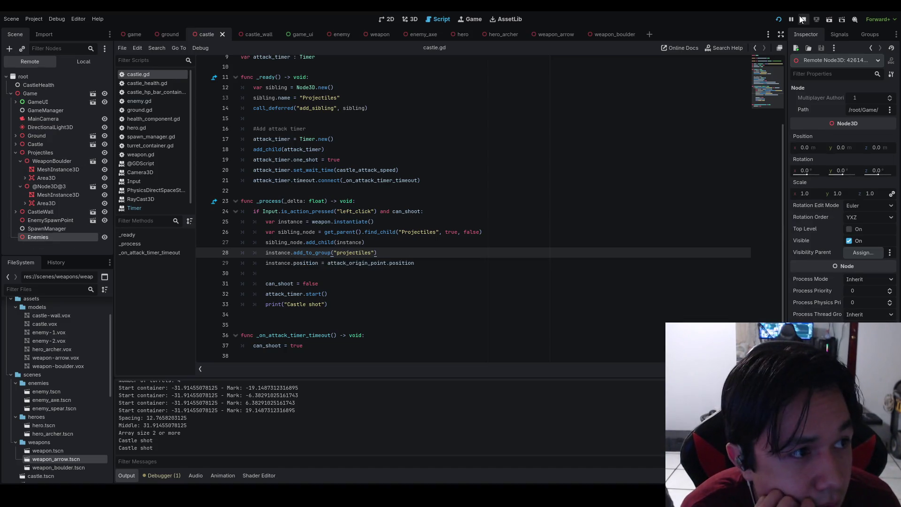
click(779, 21)
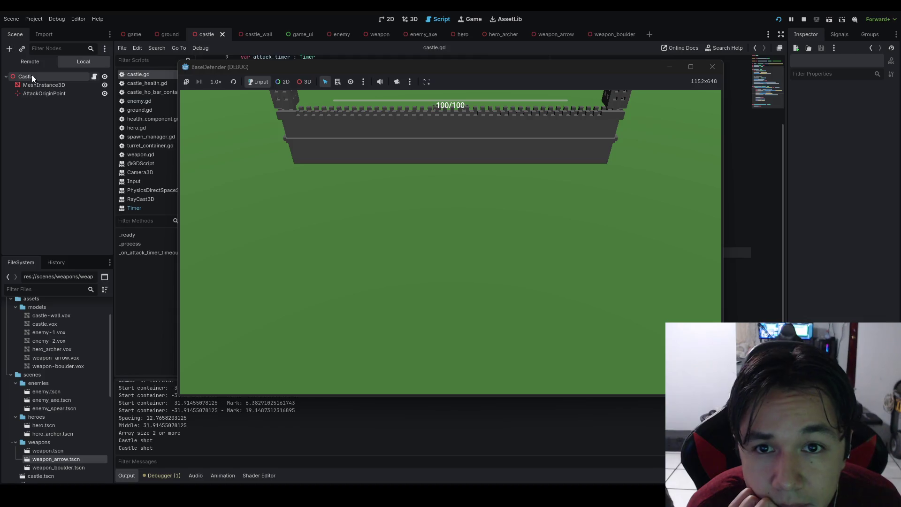
click(29, 61)
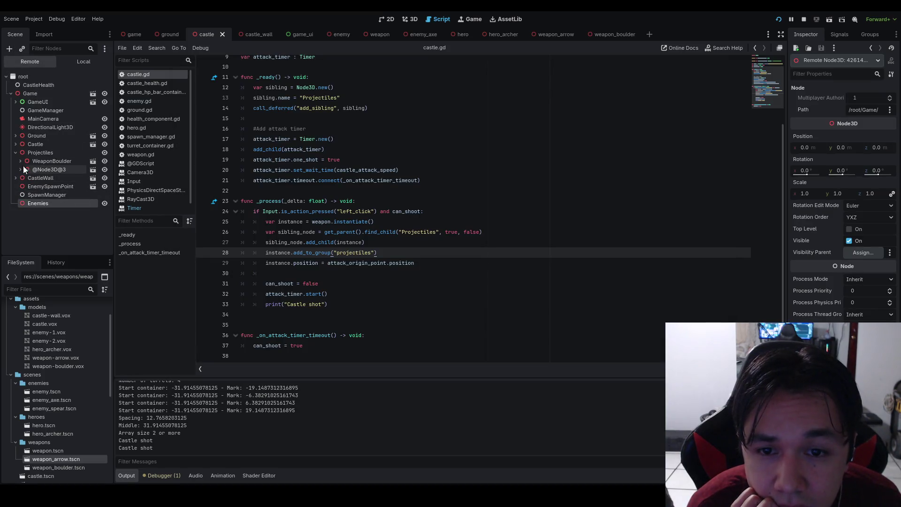
click(34, 154)
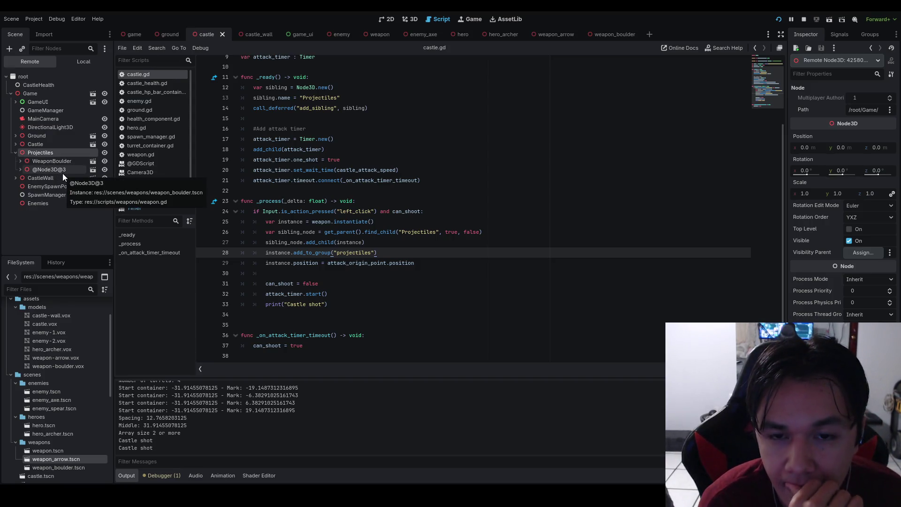
Browse the Castle and Ground nodes in the Remote tree and compare with the Local tree
click(16, 145)
click(16, 135)
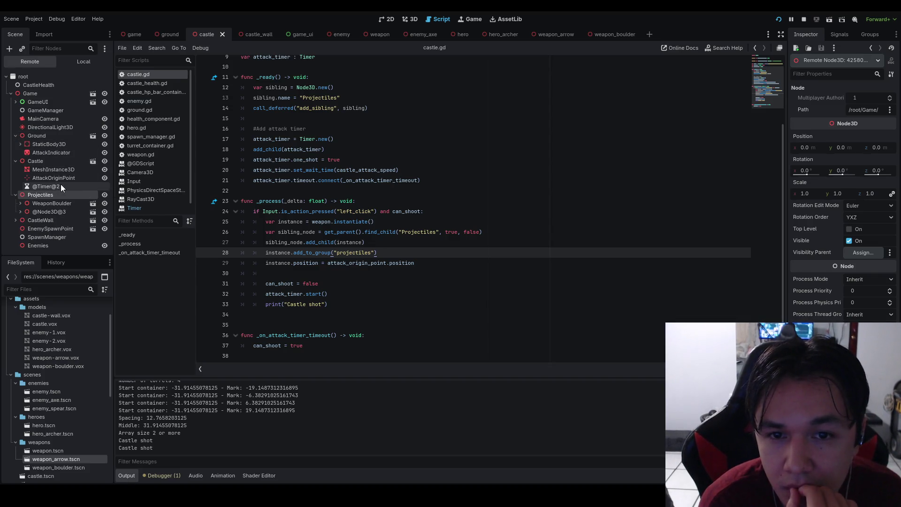
click(14, 137)
click(19, 143)
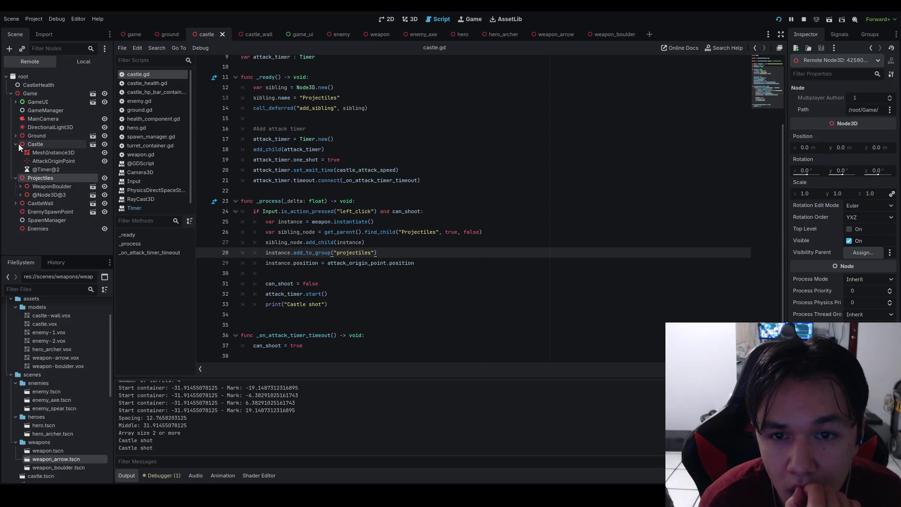
click(64, 65)
click(38, 67)
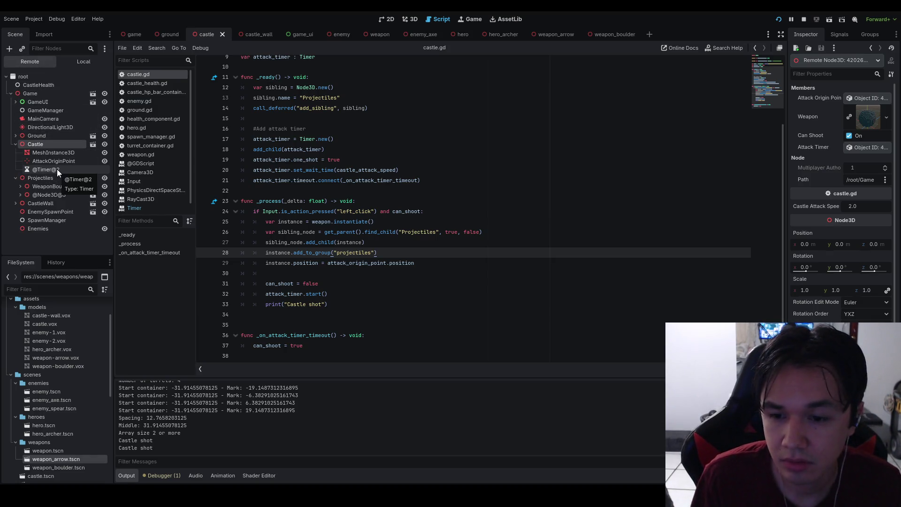
Review castle.gd around lines 22–34, then switch to the ground scene
click(509, 192)
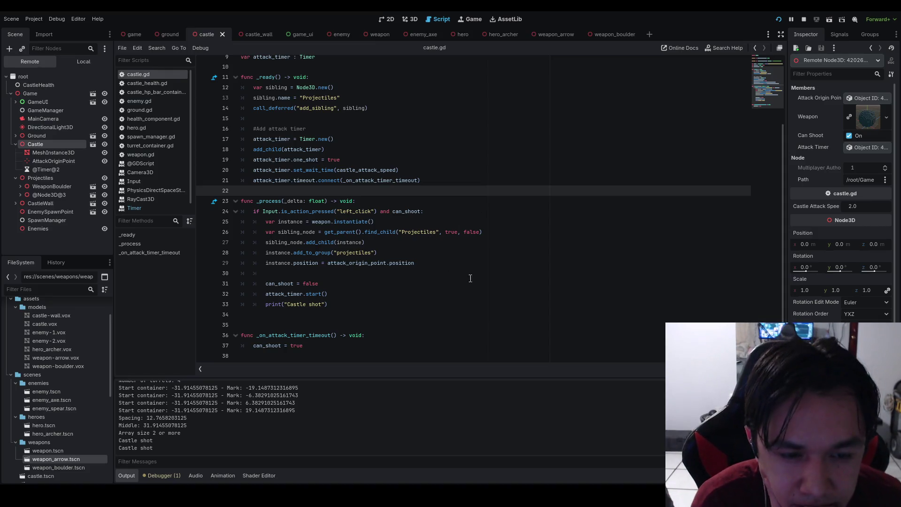
click(360, 310)
click(368, 303)
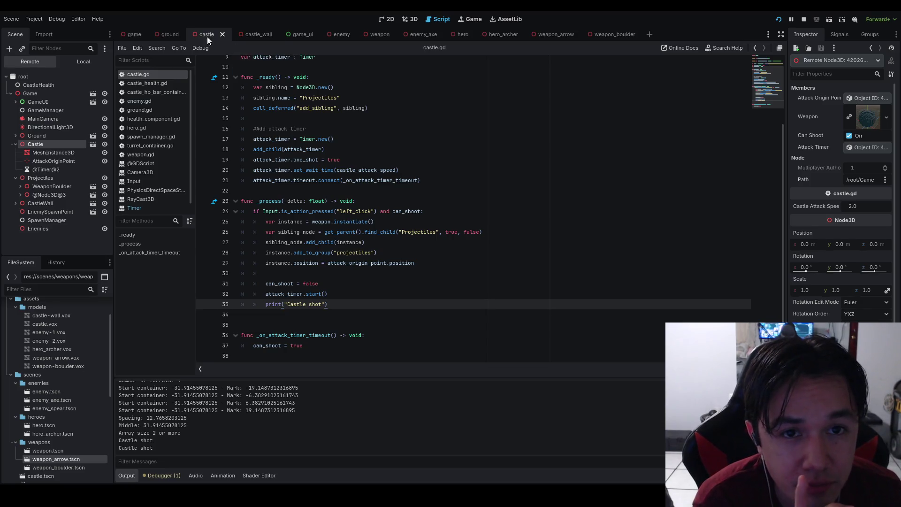
click(165, 36)
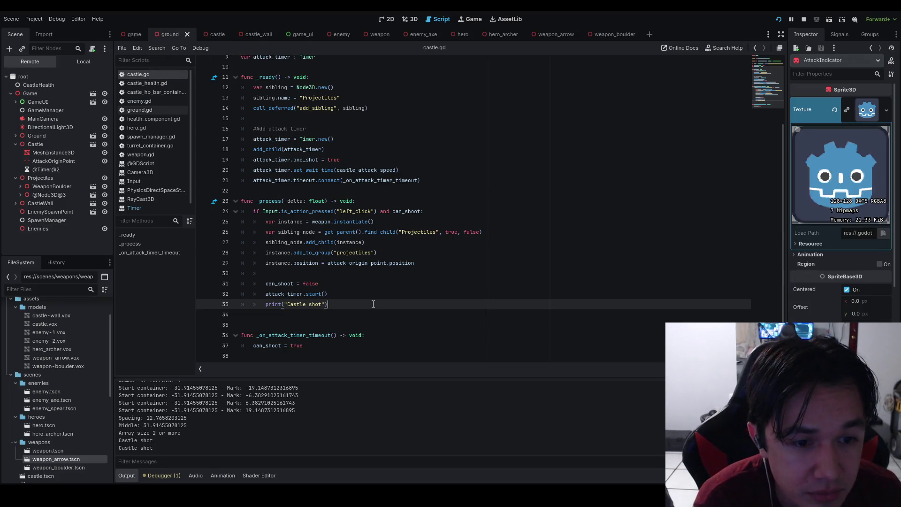
Open ground.gd and examine the raycast's result.position line in _physics_process
mouse_move(897, 151)
mouse_down()
mouse_move(896, 350)
mouse_move(896, 155)
mouse_up()
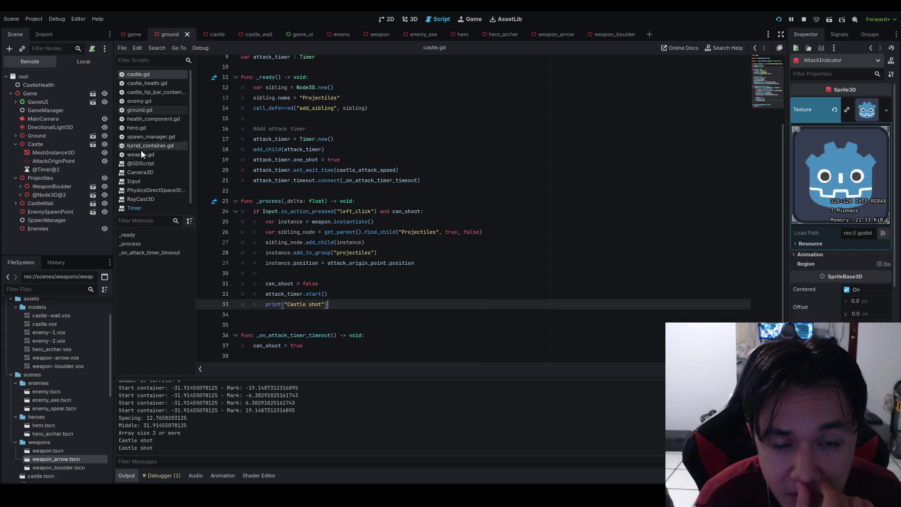
click(152, 110)
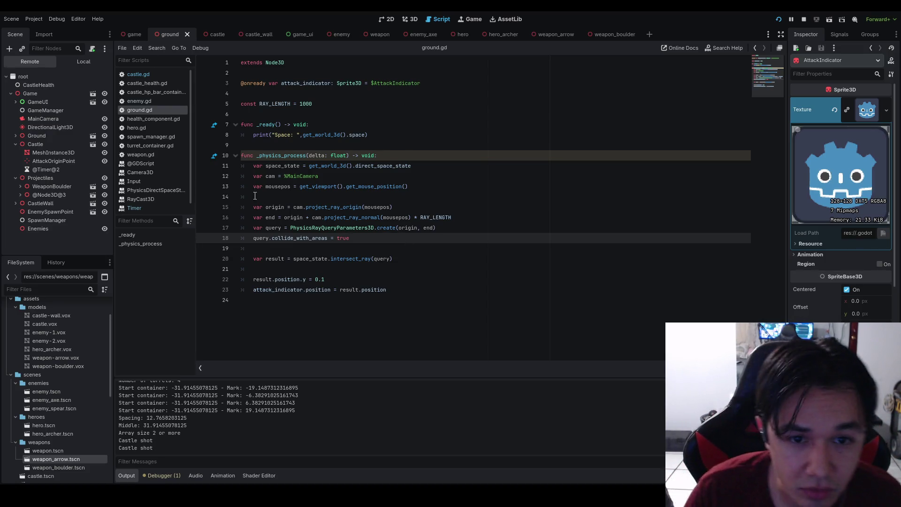
click(416, 257)
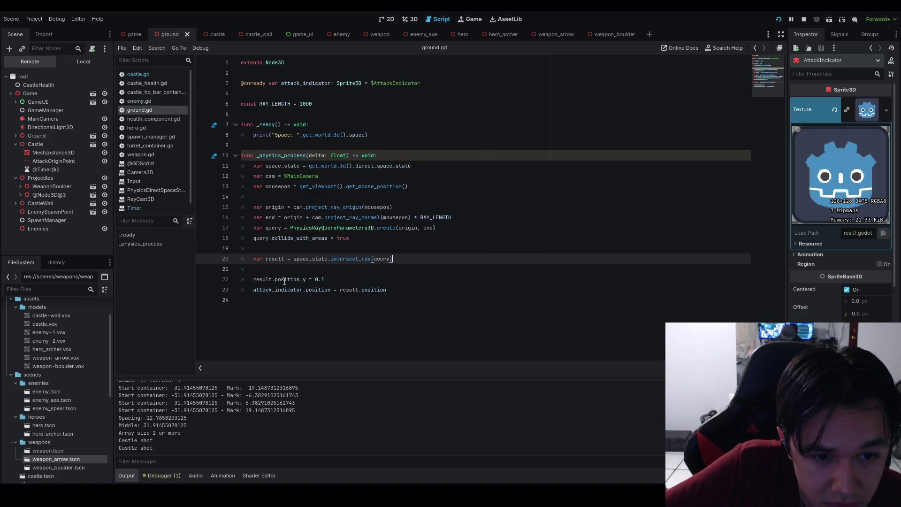
double_click(374, 289)
drag(387, 290, 344, 287)
click(420, 288)
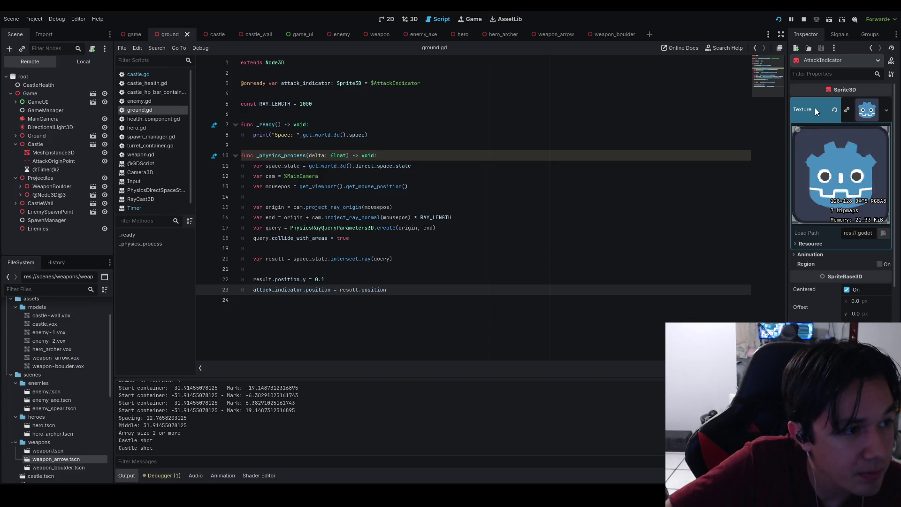
Check the attack indicator's texture, glance at castle.gd lines 32–33, and return to ground.gd
click(892, 110)
click(867, 110)
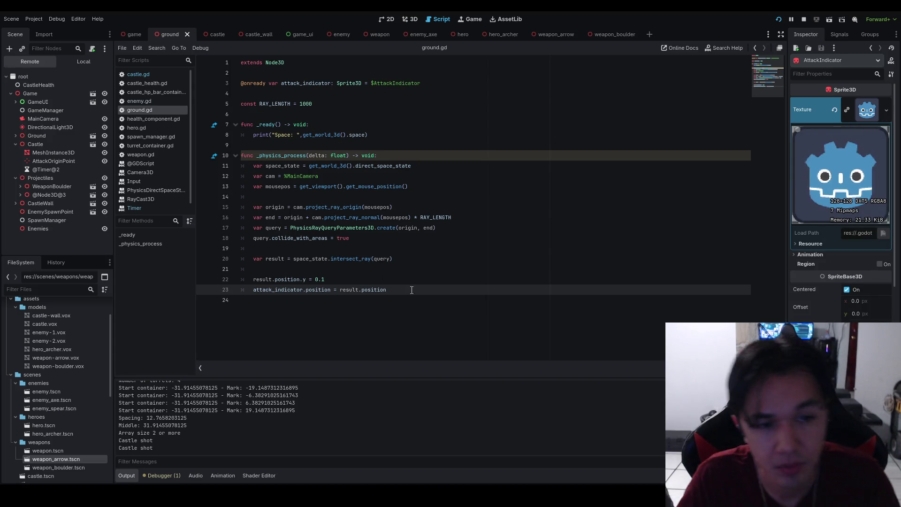
click(153, 75)
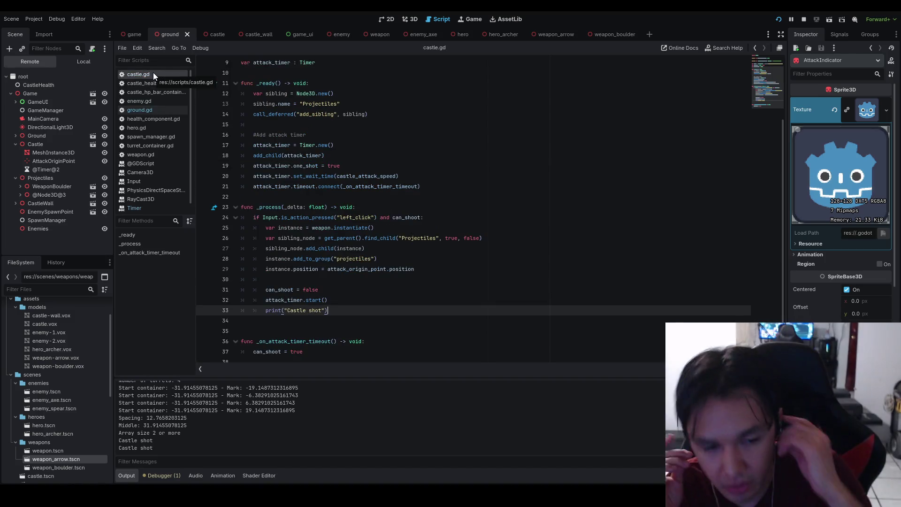
click(357, 301)
click(345, 306)
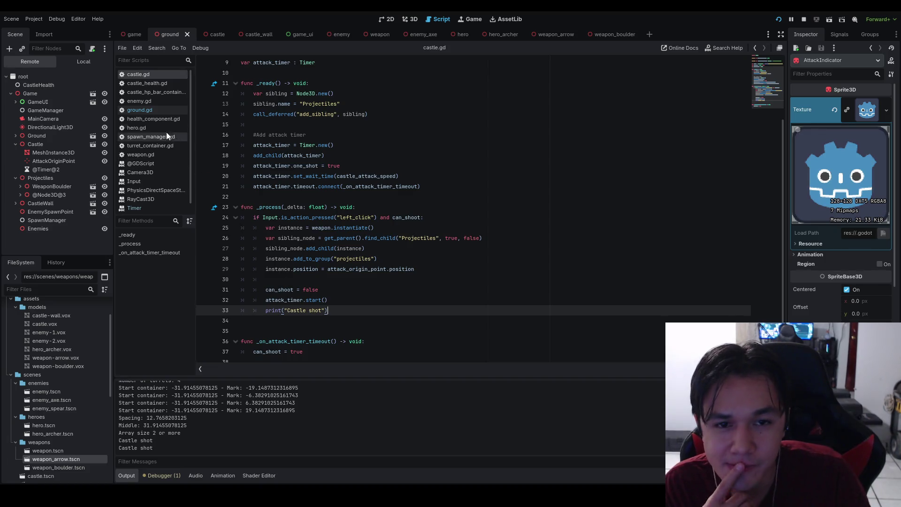
click(154, 109)
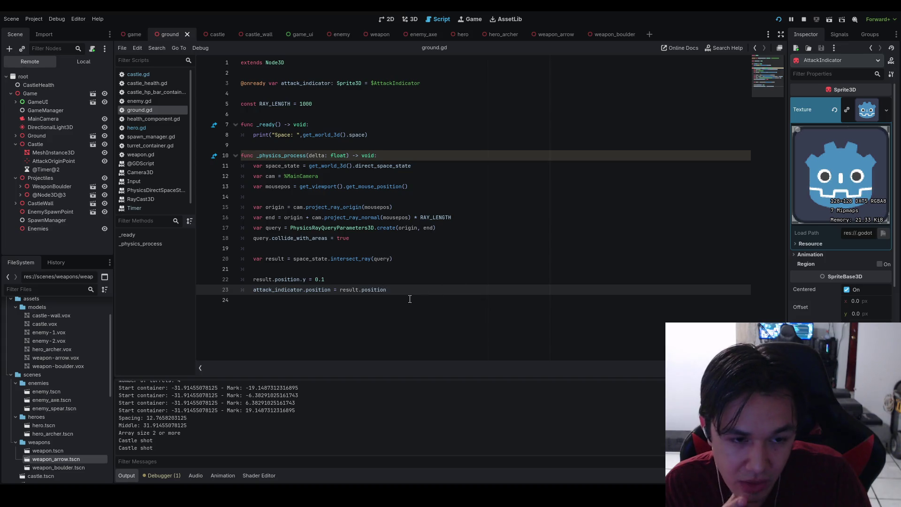
click(412, 299)
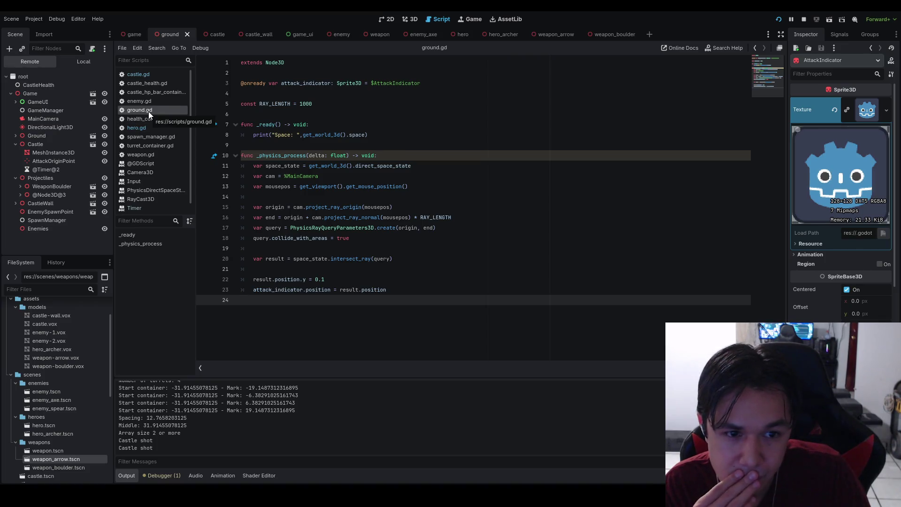
Review castle.gd's attack_timer.timeout connect call on line 21, then run the game with F5 and close it
click(147, 74)
scroll(371, 169, up, 1)
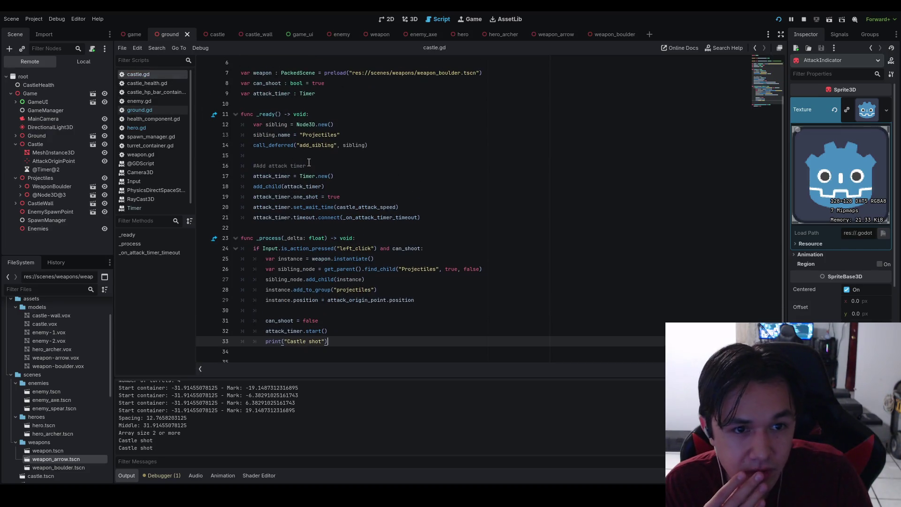
click(255, 165)
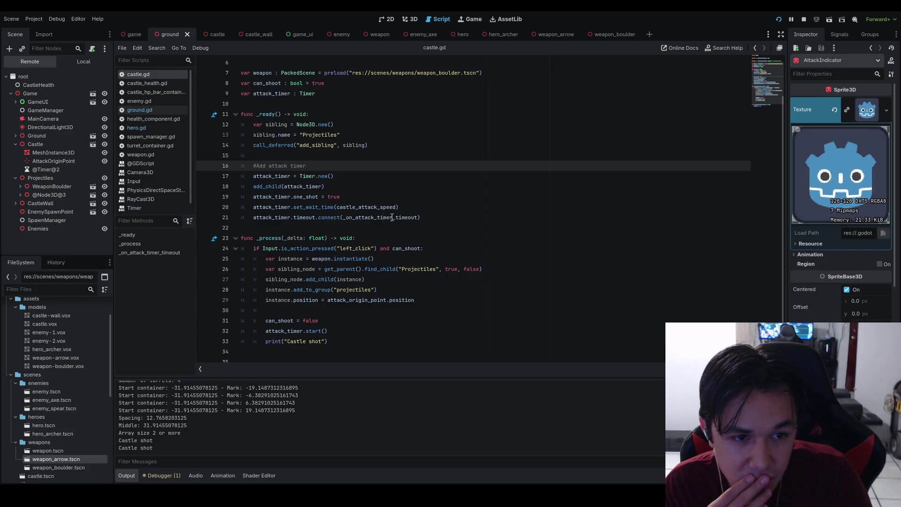
drag(257, 217, 420, 217)
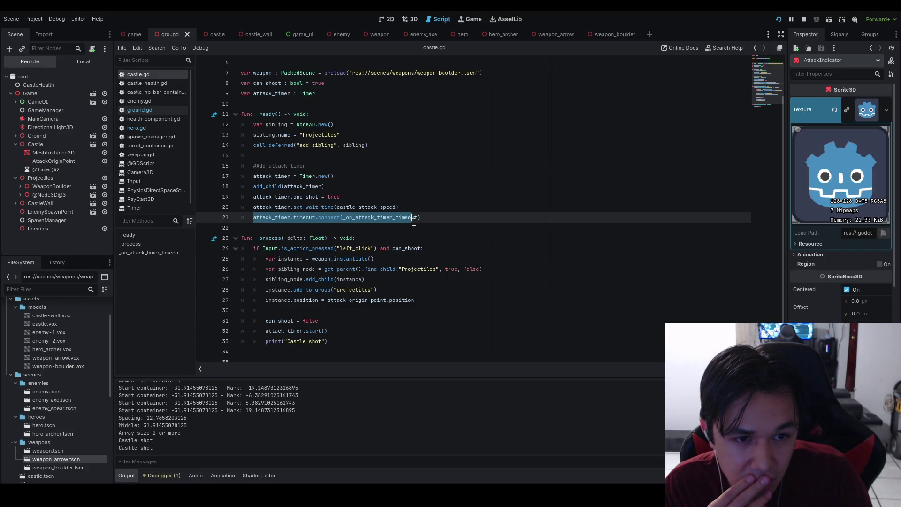
click(431, 217)
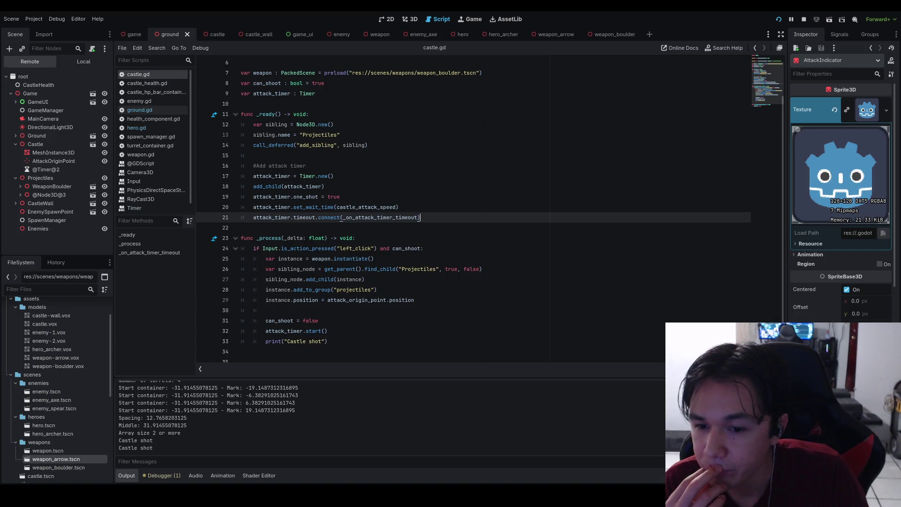
key(F5)
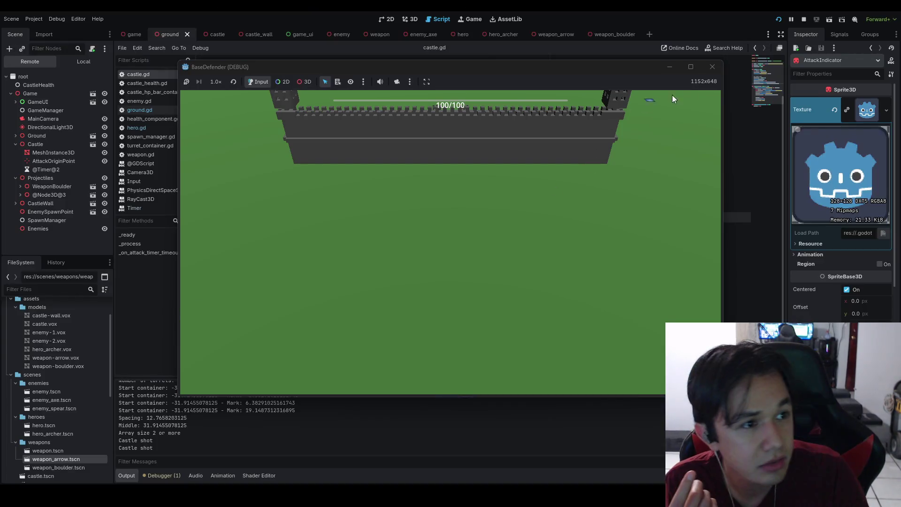
click(712, 66)
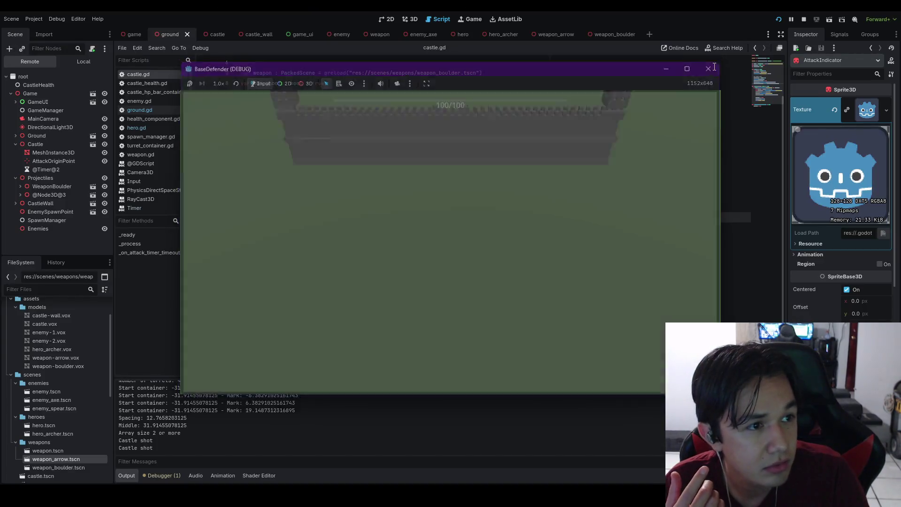
Look up the Signal class in the documentation search
click(717, 50)
text(custom)
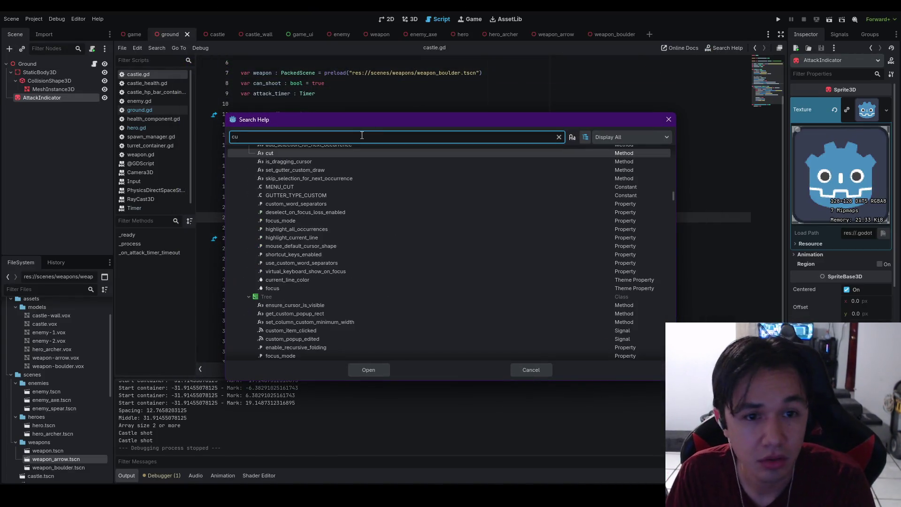
key(BackSpace)
key(BackSpace)
key(BackSpace)
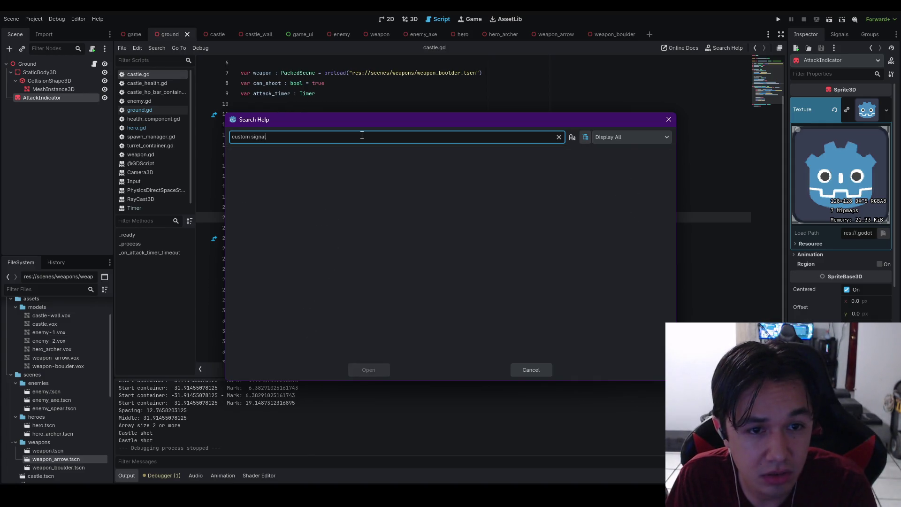
text(signal)
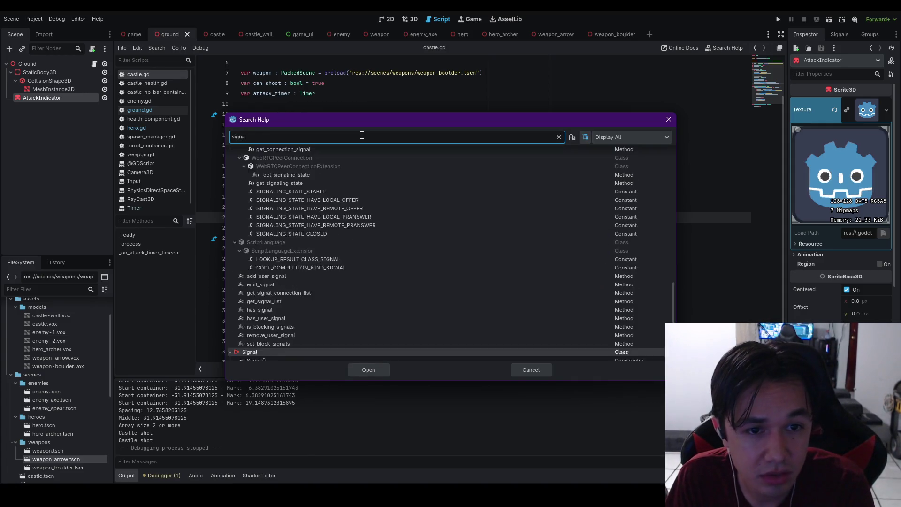
key(Return)
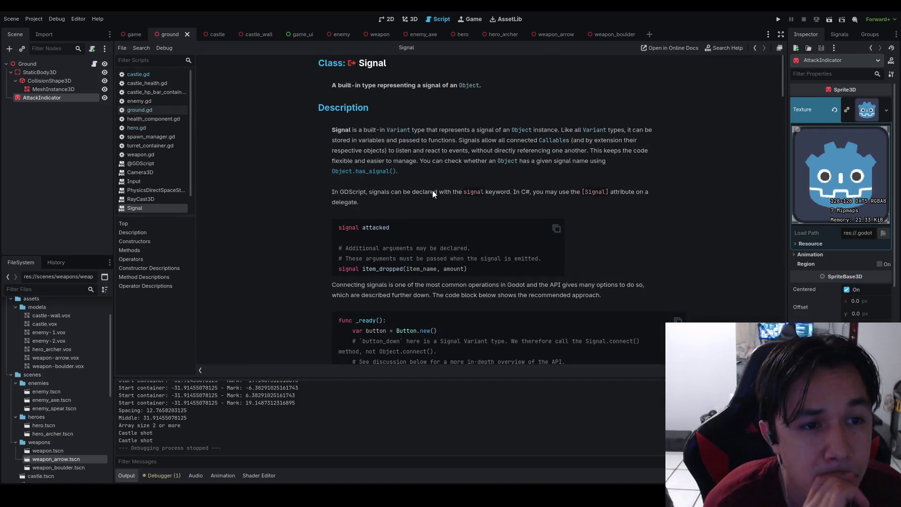
Read through the Signal help page, then return to ground.gd
scroll(433, 190, down, 5)
scroll(435, 188, down, 5)
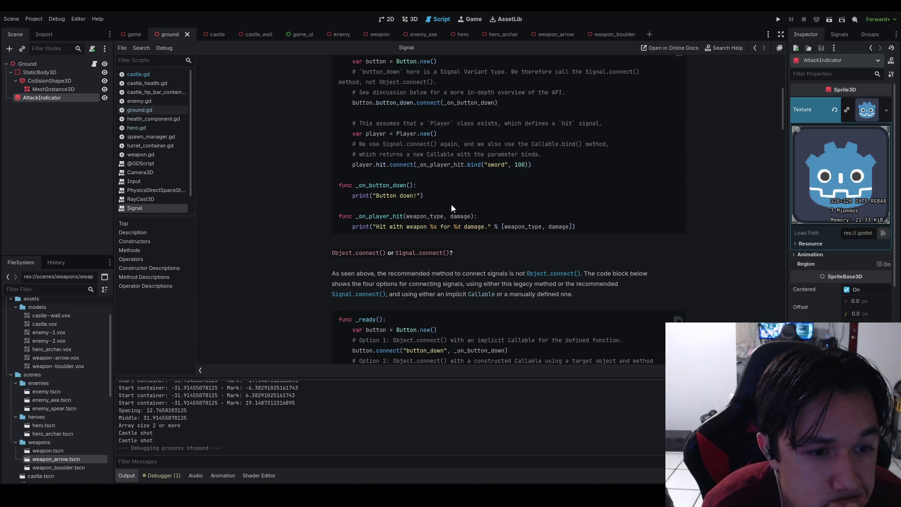
scroll(601, 239, down, 4)
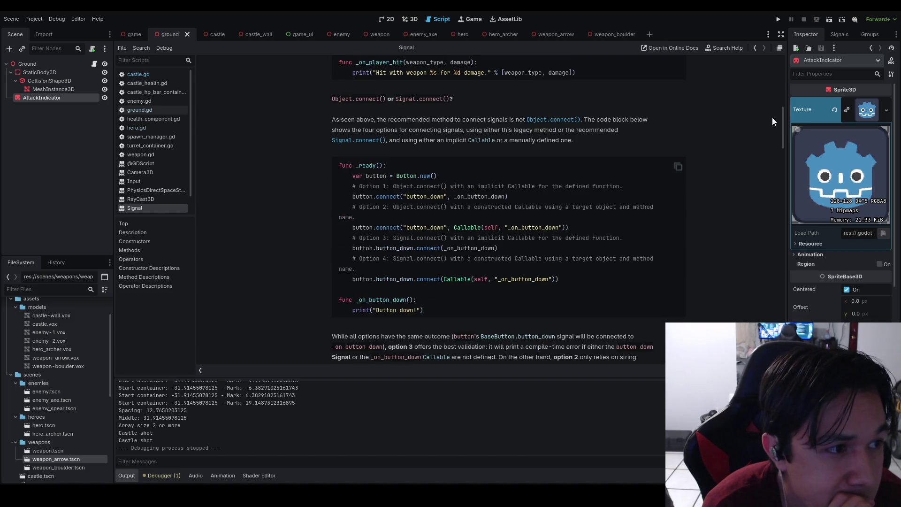
mouse_move(783, 114)
mouse_down()
mouse_move(767, 301)
mouse_move(773, 180)
mouse_up()
scroll(751, 182, up, 3)
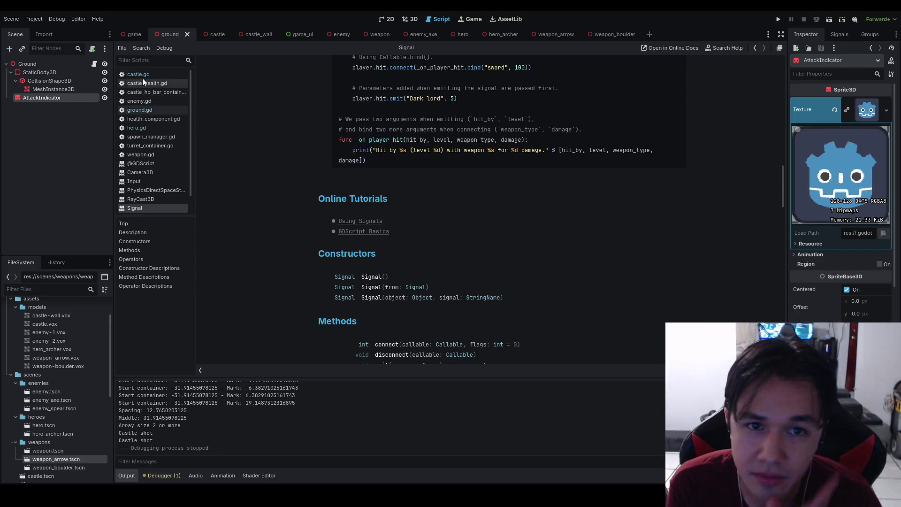
click(146, 110)
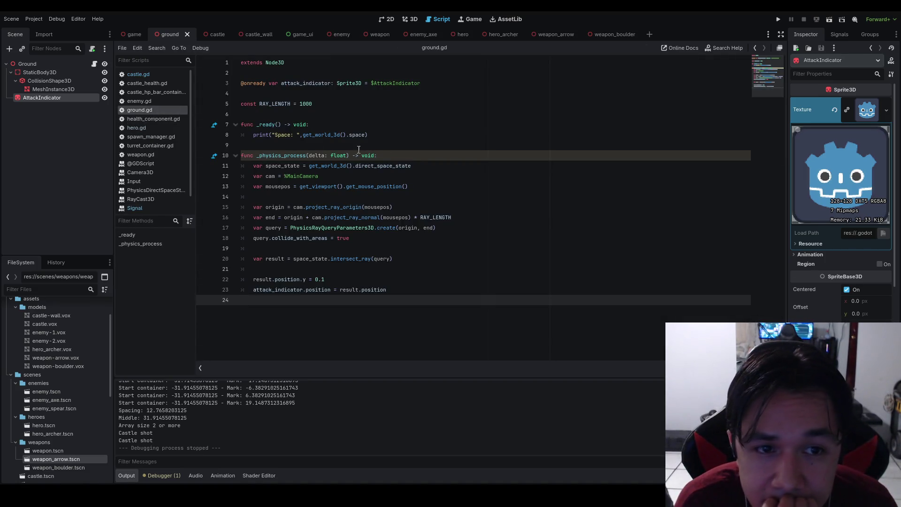
Add a 'signal get_ground_coord' line below extends Node3D
click(427, 65)
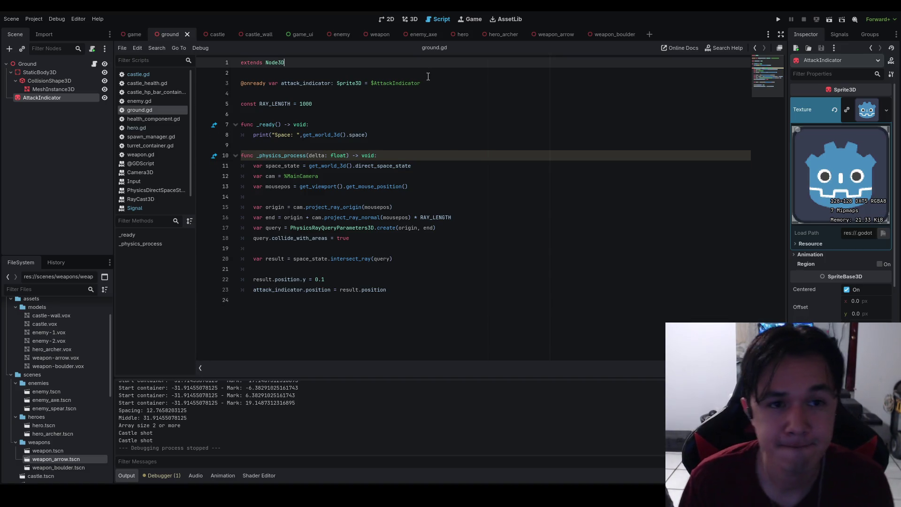
key(Return)
key(Return)
text(signal)
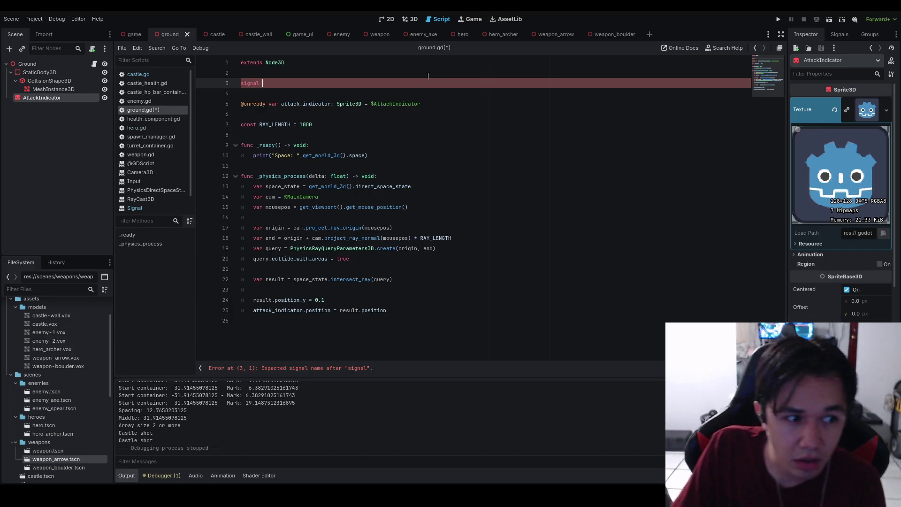
text(get)
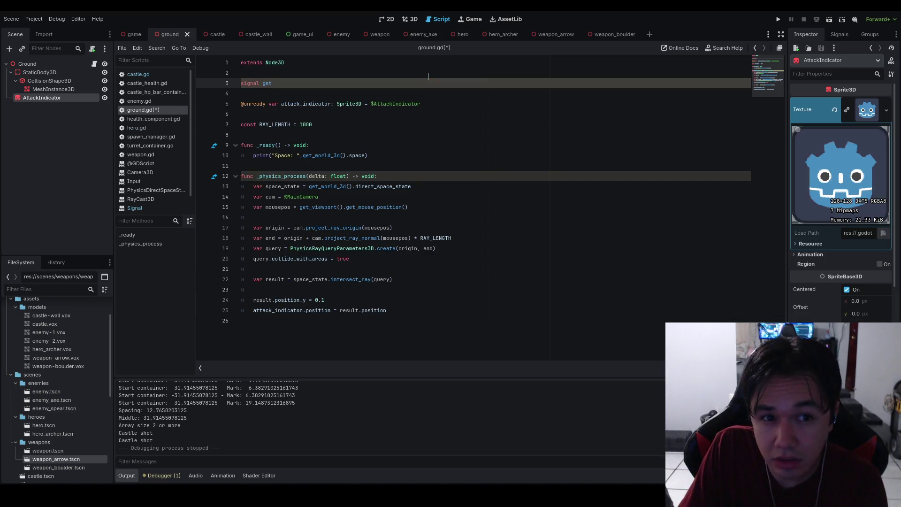
text(_ground_coord)
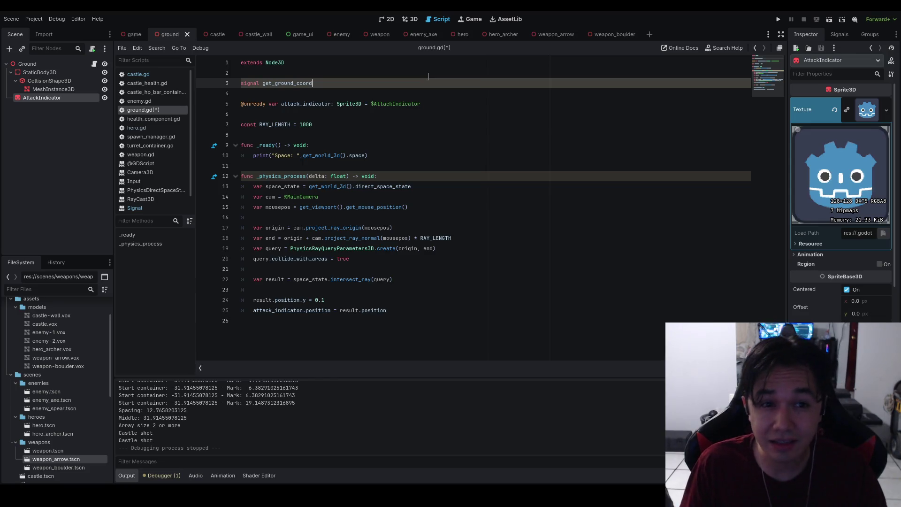
Rename the signal to get_attacked_coord and save ground.gd
double_click(263, 83)
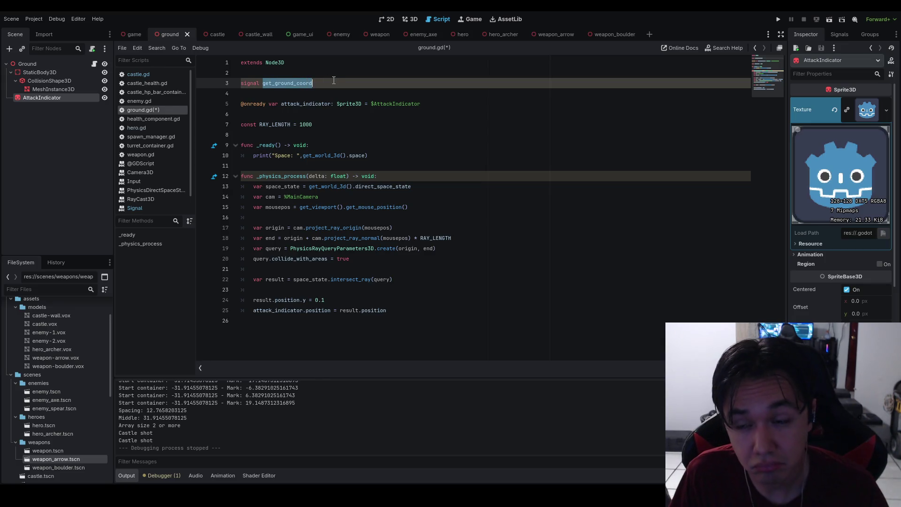
click(322, 83)
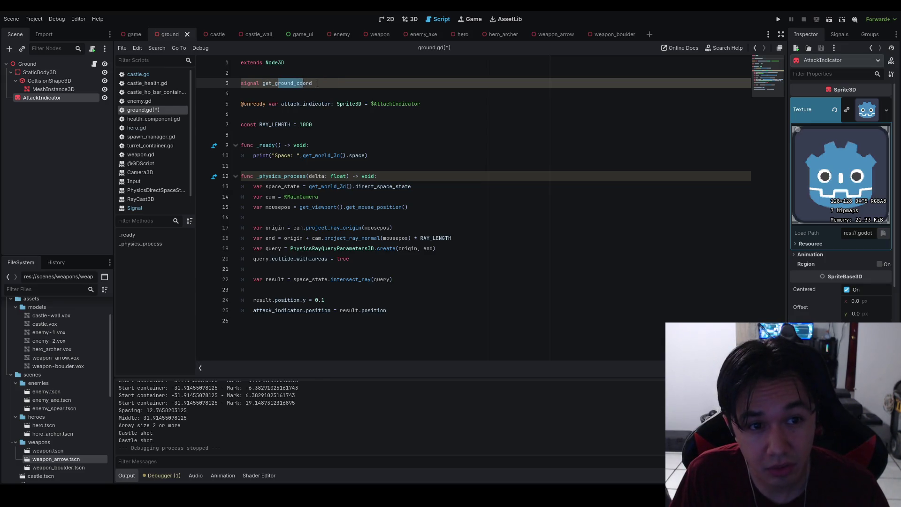
double_click(280, 83)
click(301, 91)
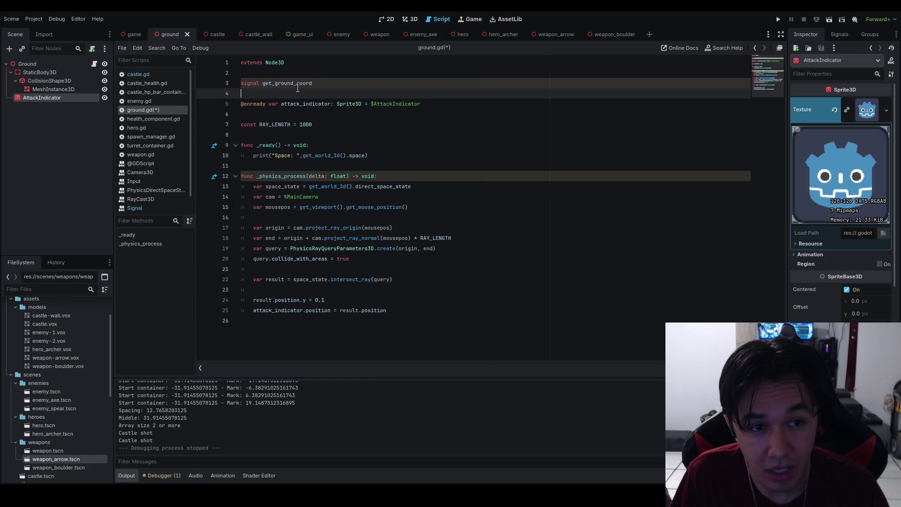
drag(294, 83, 275, 83)
text(sta)
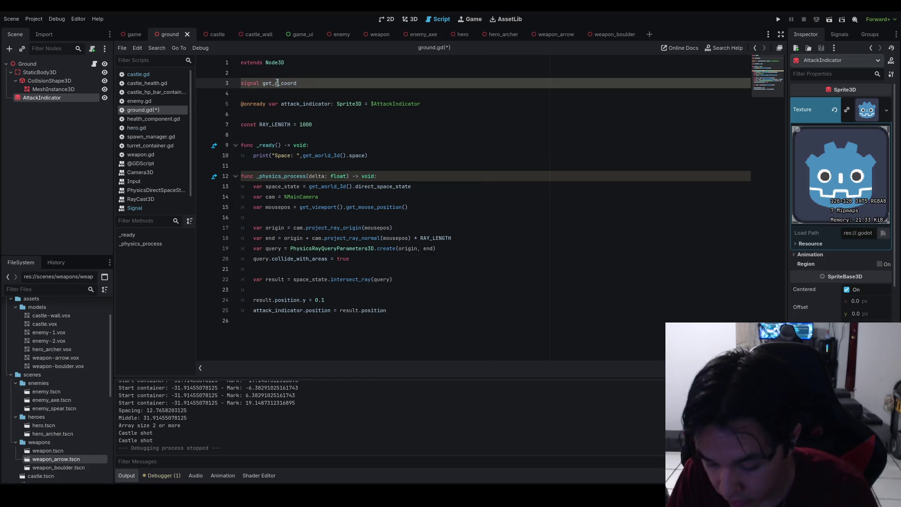
key(BackSpace)
key(BackSpace)
key(BackSpace)
text(attacked)
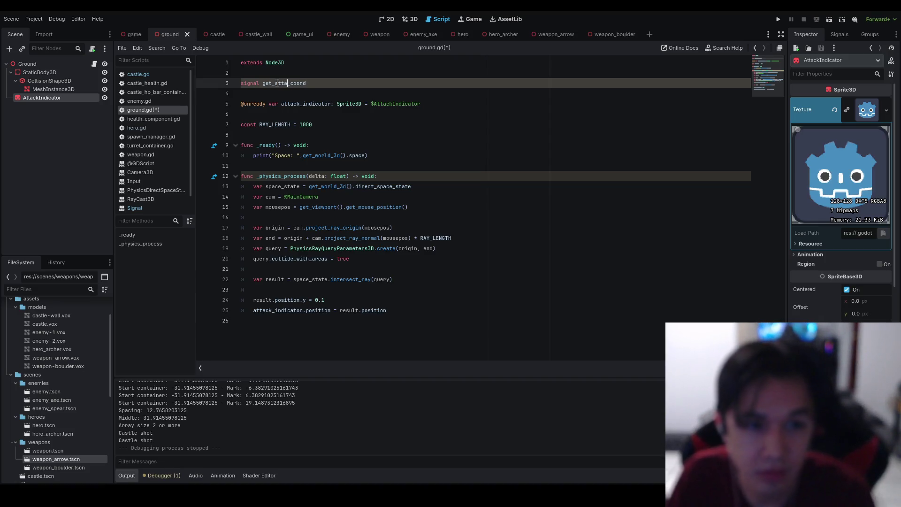
key(End)
key(ctrl+s)
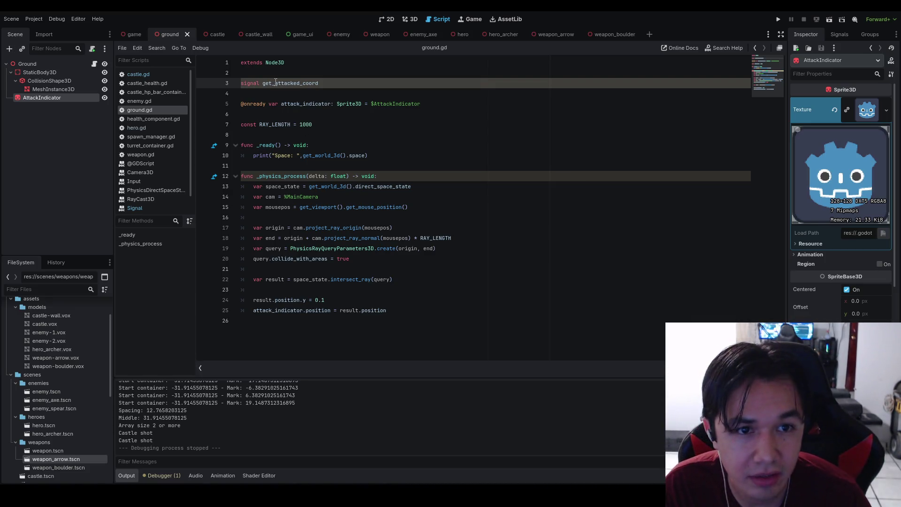
Drop the get_ prefix so the signal is named attacked_coord
drag(262, 83, 275, 83)
key(BackSpace)
click(335, 86)
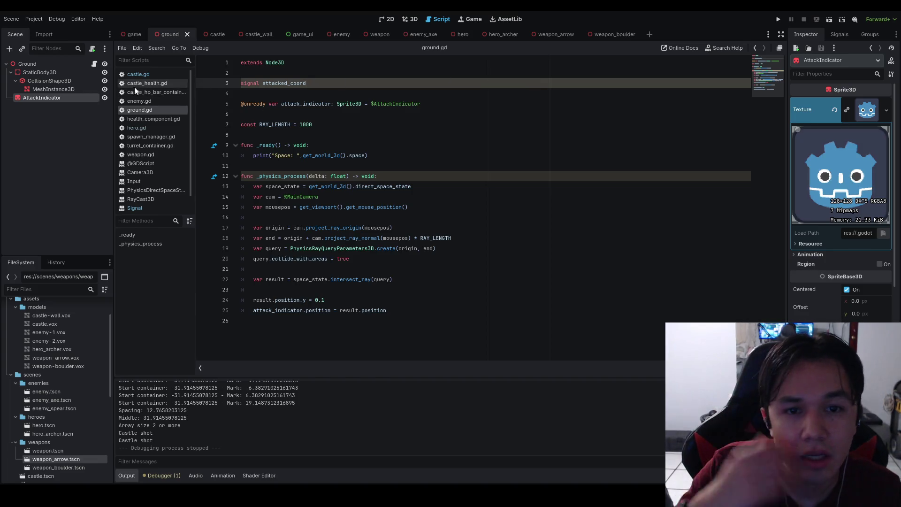
Check the Ground node's Signals list for attacked_coord, then start an 'if Input.' line after line 25
click(49, 64)
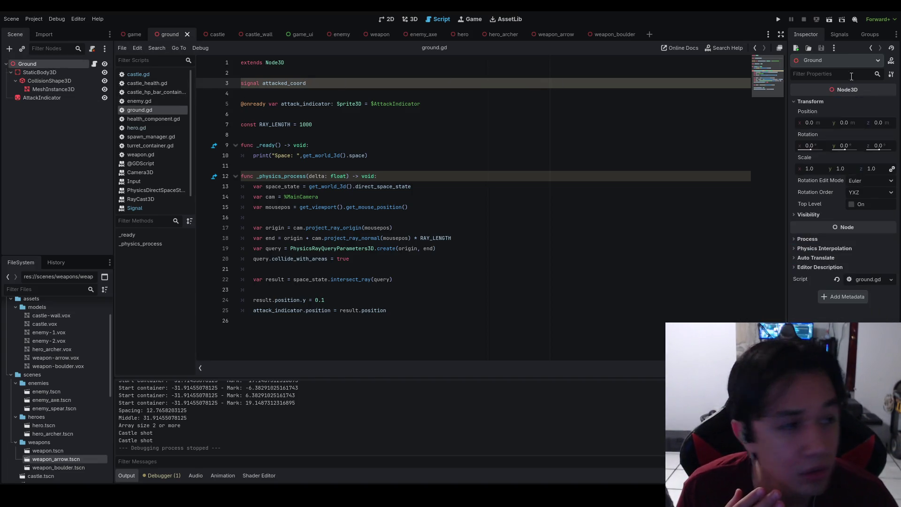
click(832, 32)
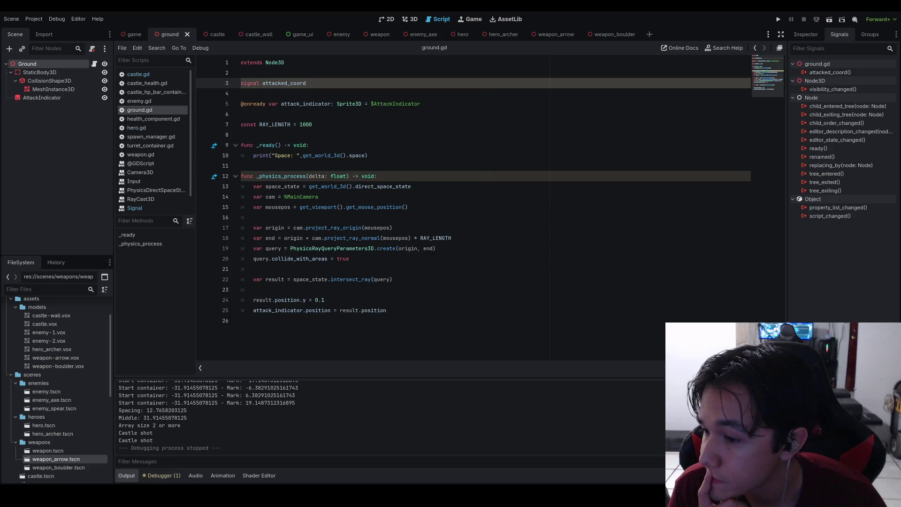
click(408, 311)
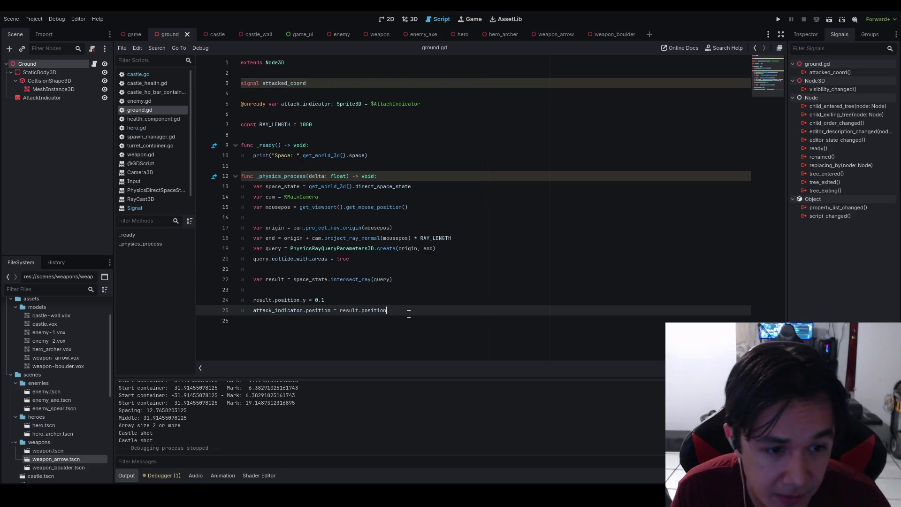
key(Return)
key(Return)
text(if Input.)
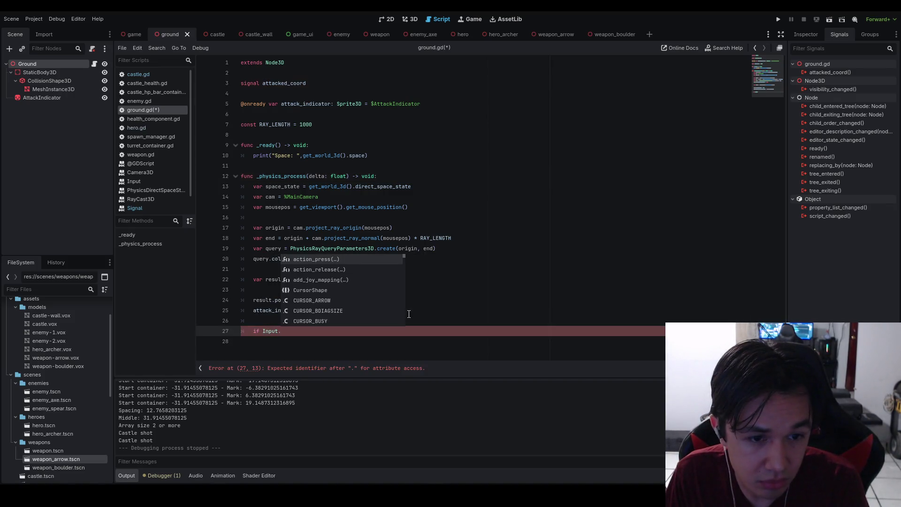
Write the condition if Input.is_action_just_pressed("left_click"):
key(Return)
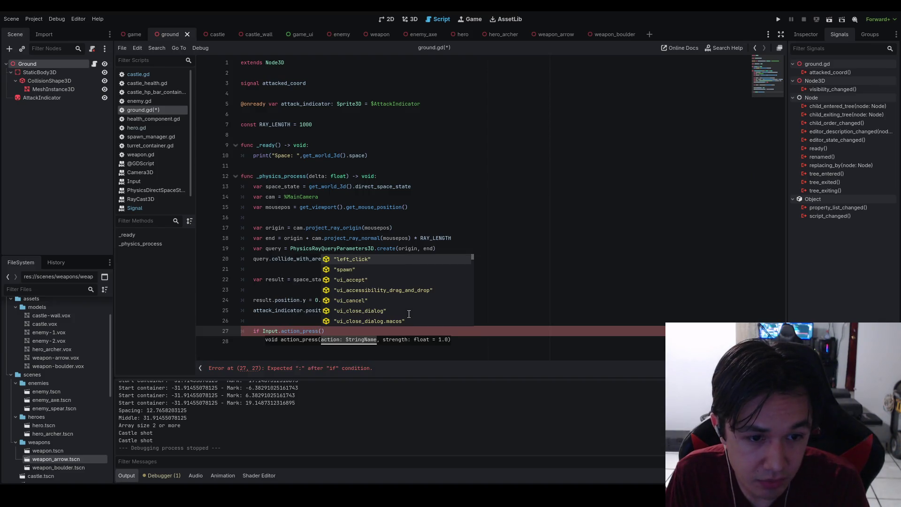
key(ctrl+BackSpace)
key(ctrl+BackSpace)
text(if Input.i)
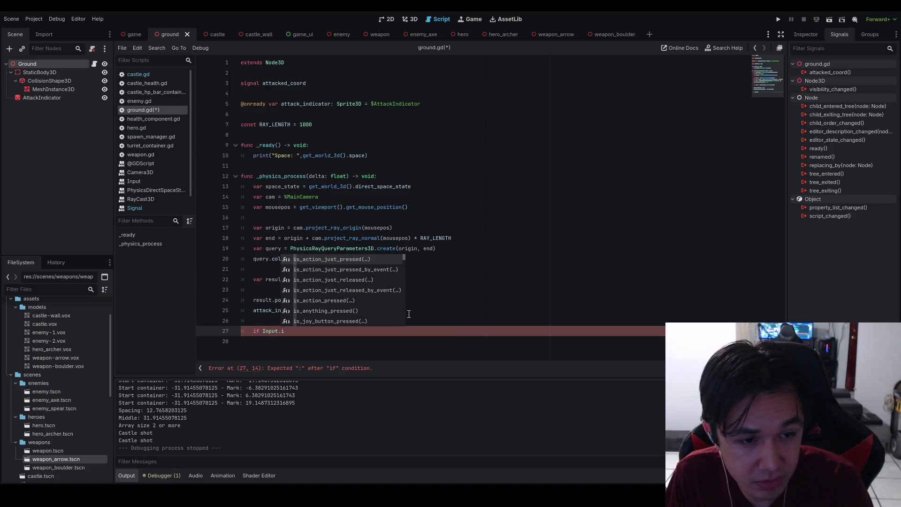
key(Return)
key(Return)
text(:)
key(Return)
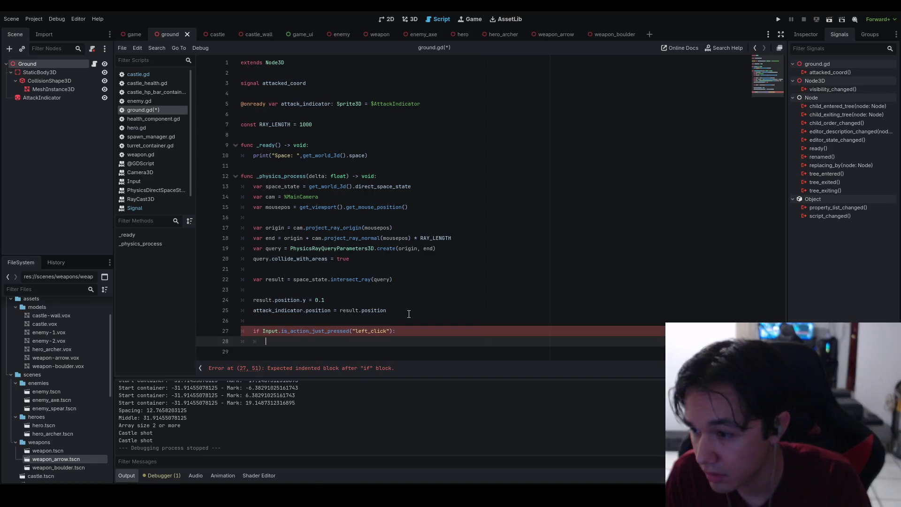
Add attacked_coord.emit() inside the condition and save ground.gd
text(attacked_)
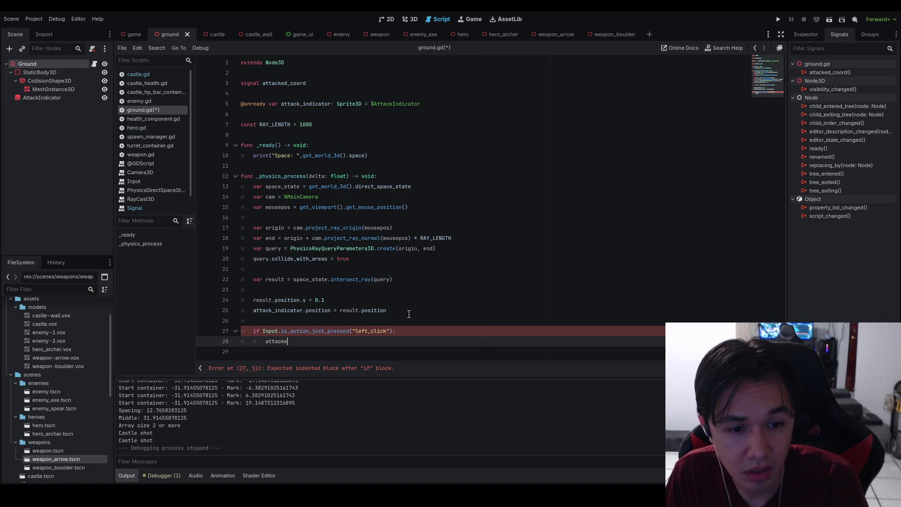
key(Return)
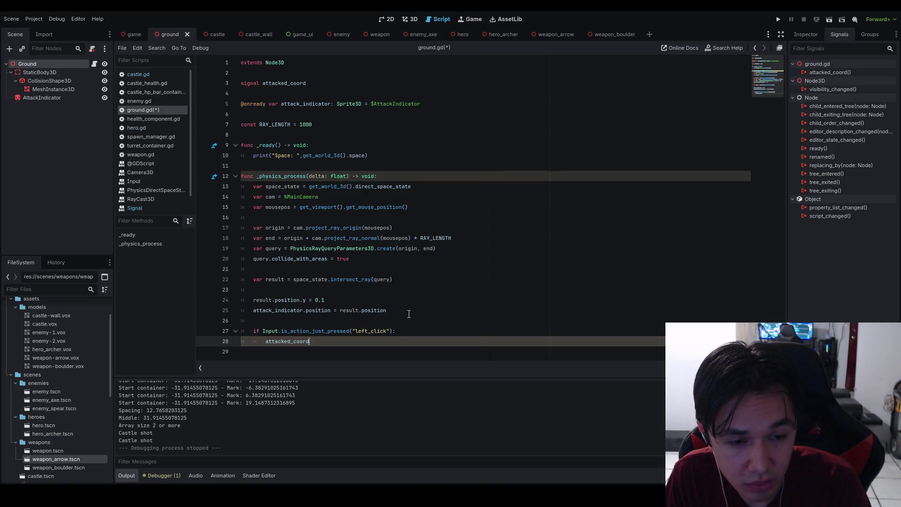
text(.em)
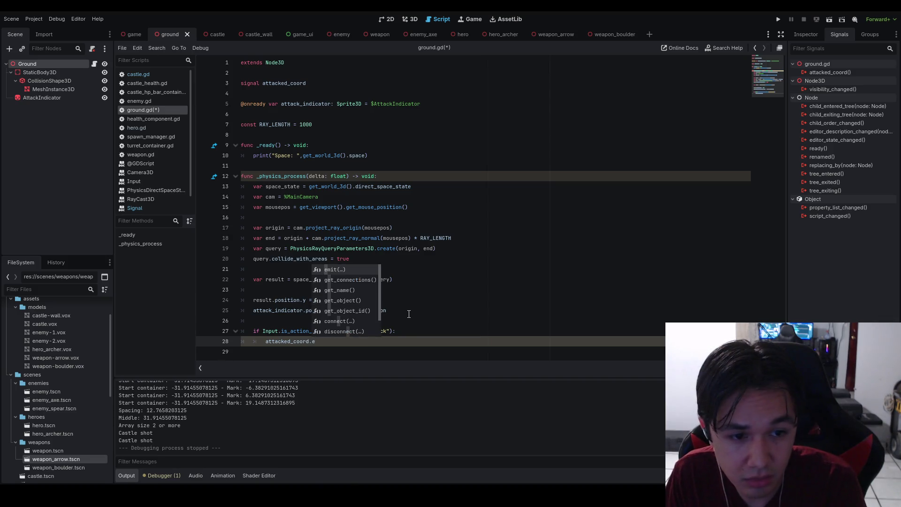
key(Return)
key(ctrl+s)
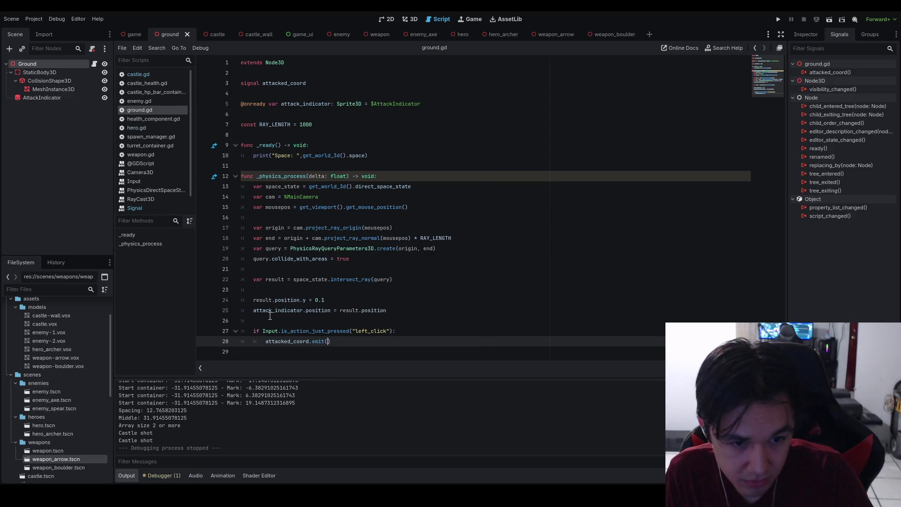
Pass attack_indicator.position as the emit argument
drag(254, 310, 332, 310)
key(ctrl+c)
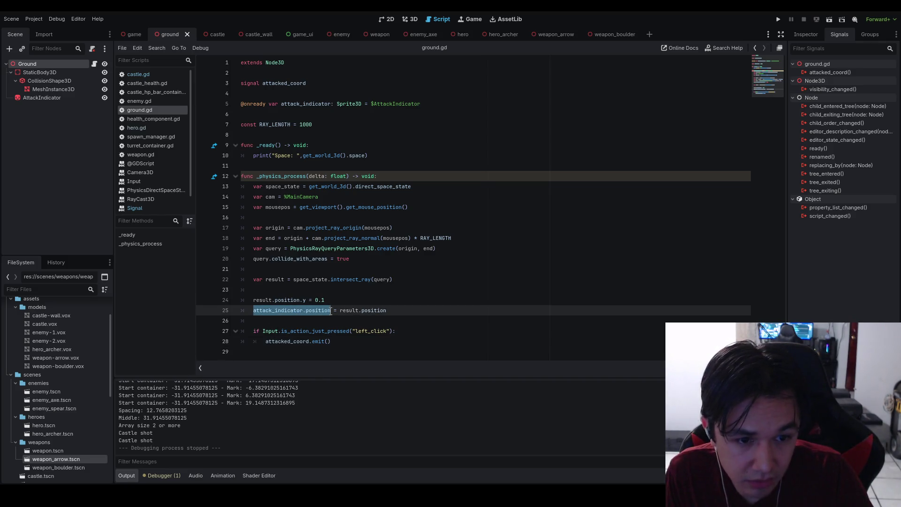
click(327, 341)
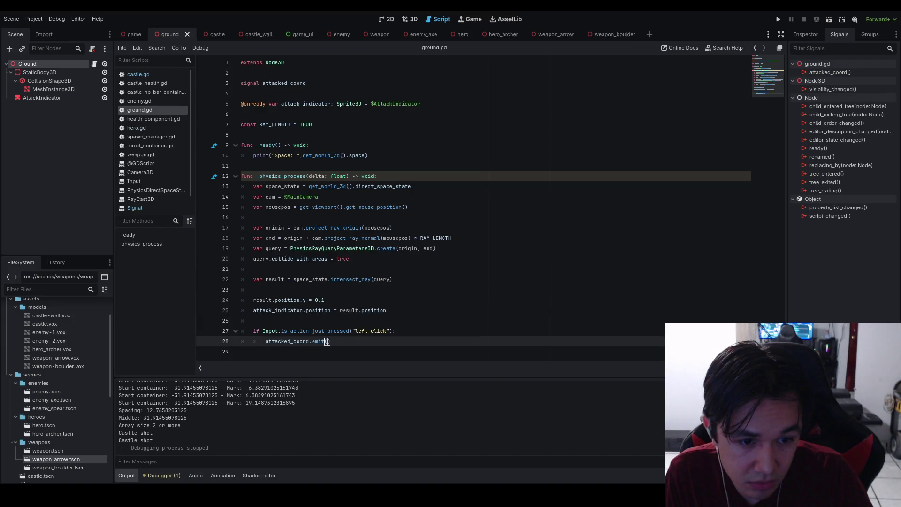
key(ctrl+v)
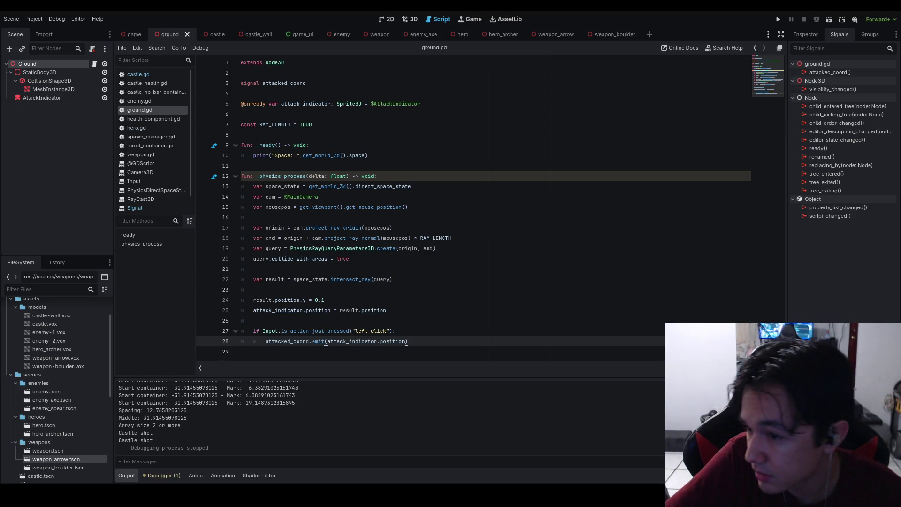
click(340, 83)
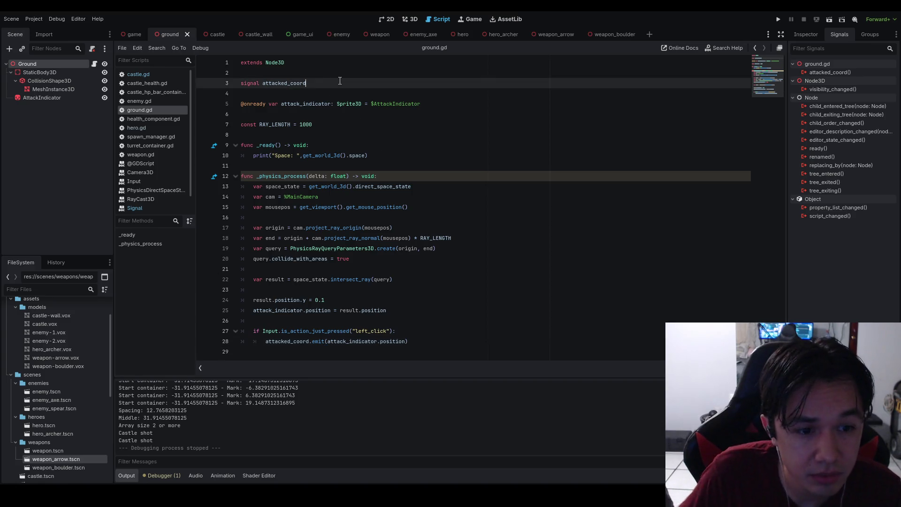
Give the attacked_coord signal a position:Vector3 parameter and save ground.gd
text(()
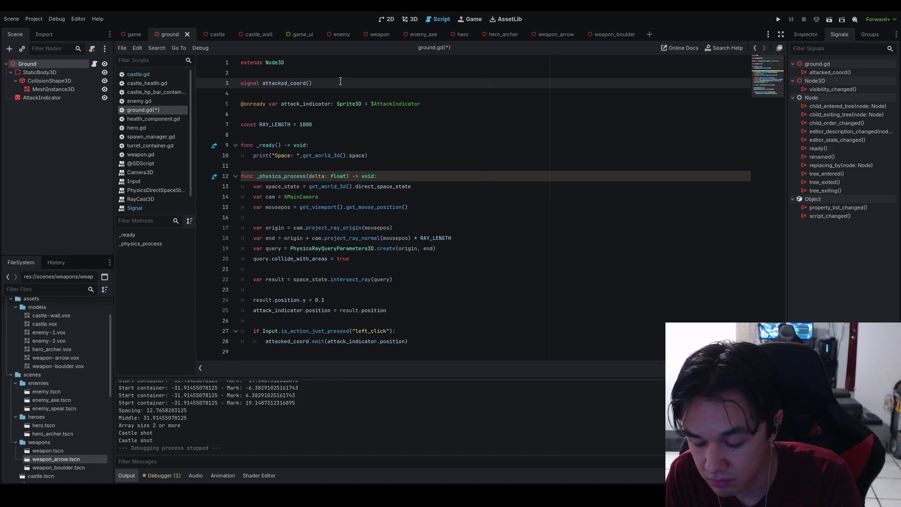
text(vector3)
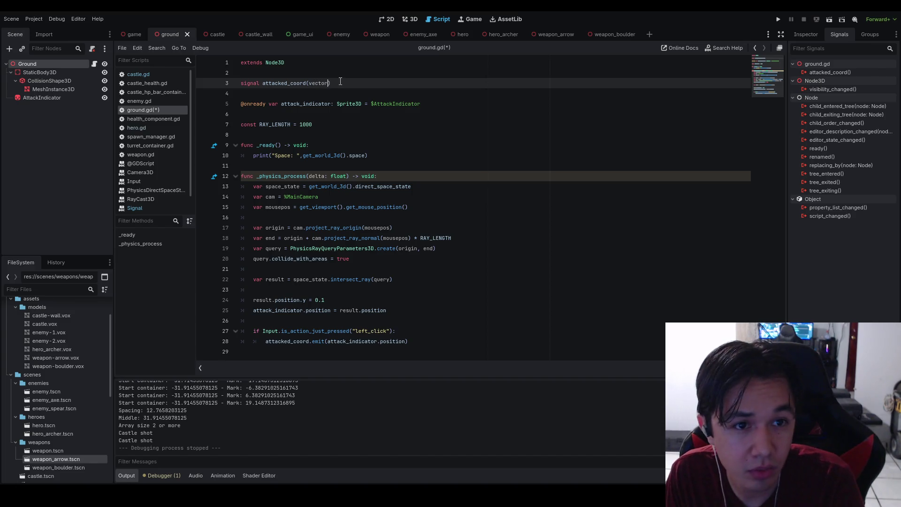
key(BackSpace)
key(BackSpace)
key(BackSpace)
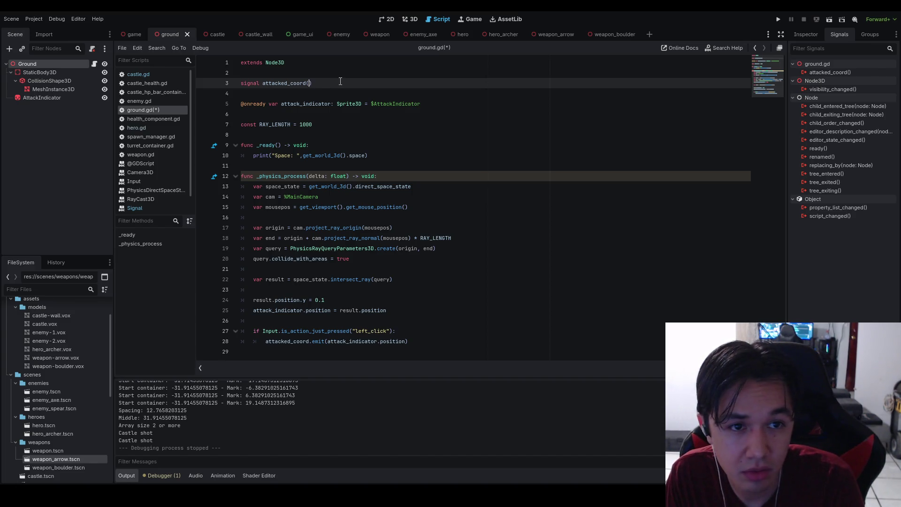
text(position)
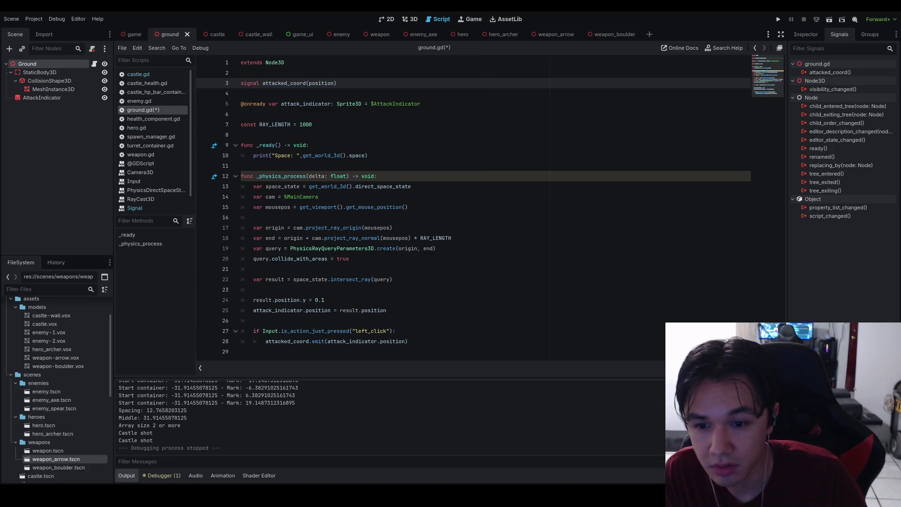
key(ctrl+s)
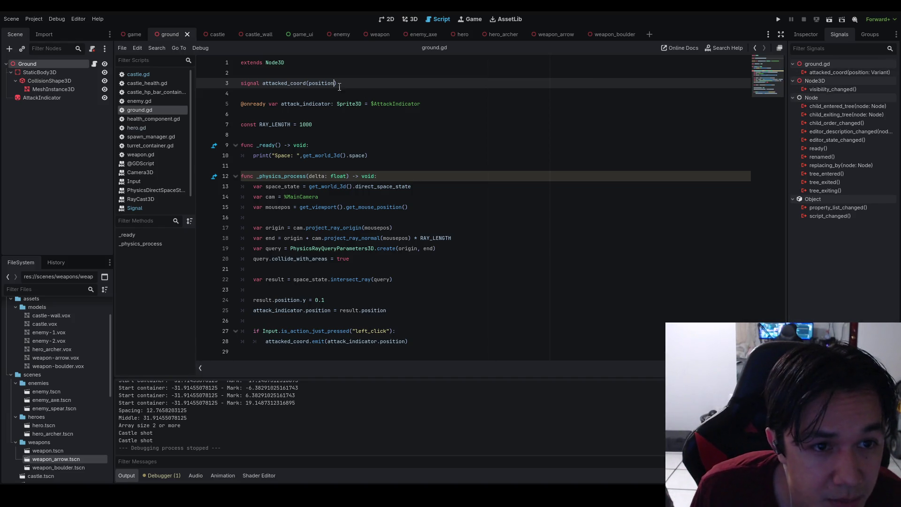
text(:Vector)
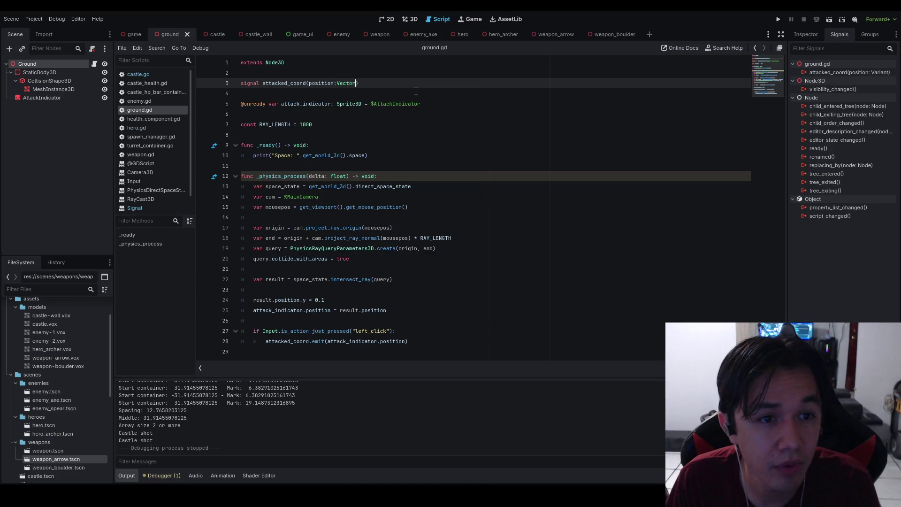
text(3)
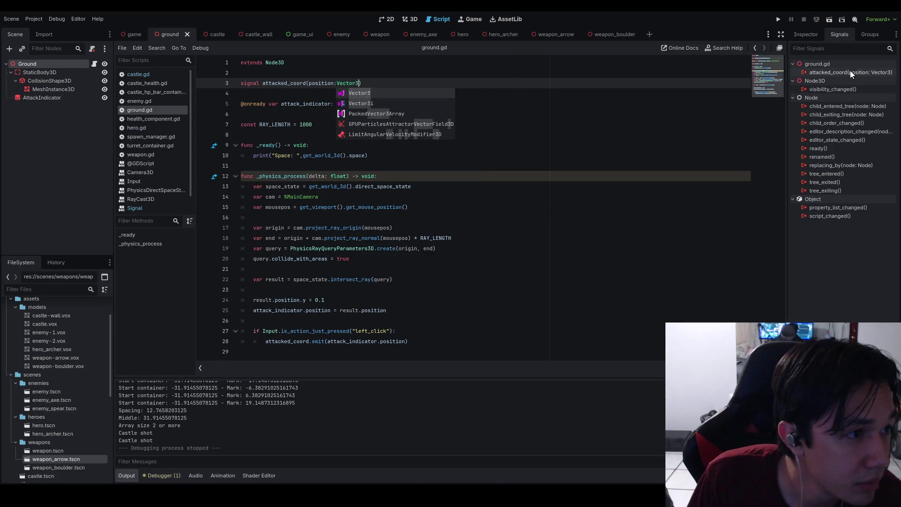
Review the emit code on lines 27–28, then open health_component.gd for reference
click(450, 299)
click(431, 333)
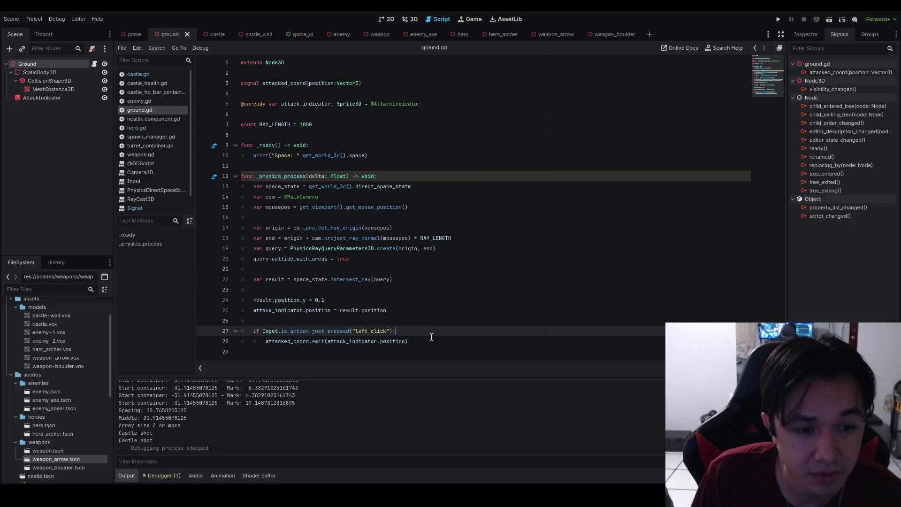
click(431, 341)
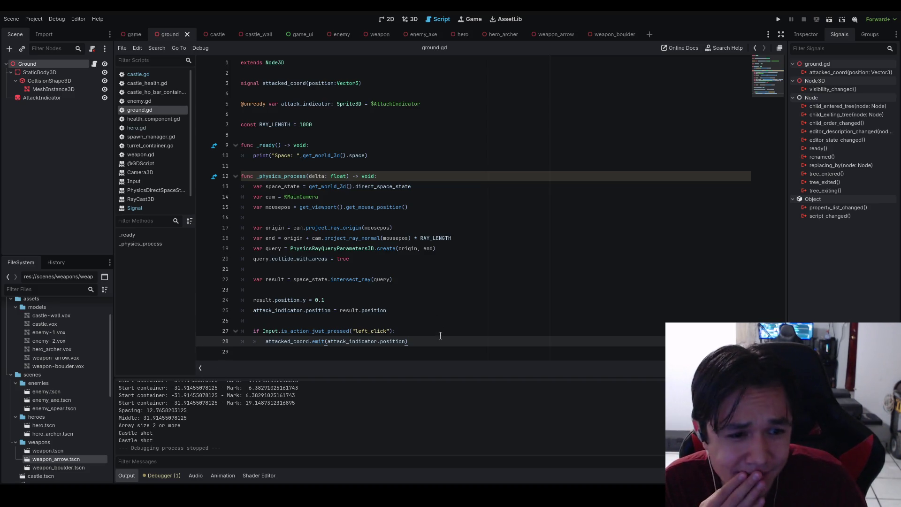
click(159, 118)
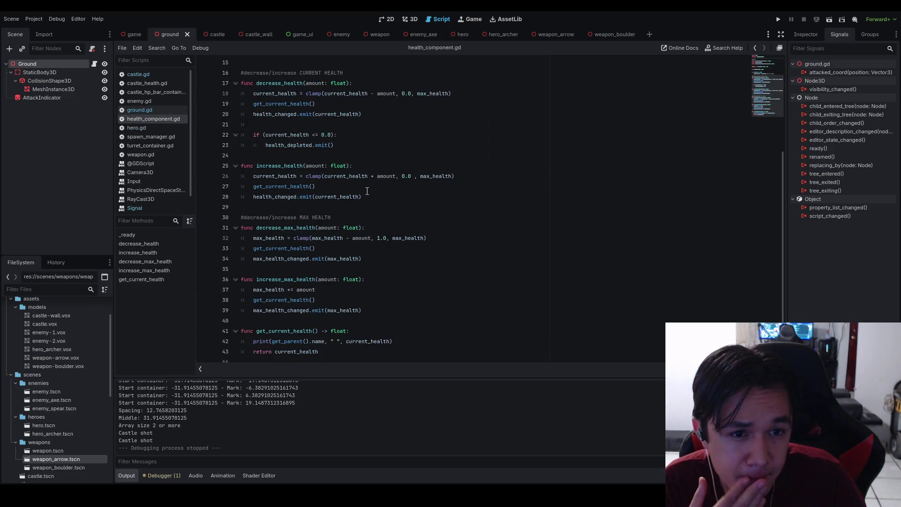
Study enemy.gd's connect call on line 26, then switch to castle.gd
scroll(367, 191, up, 3)
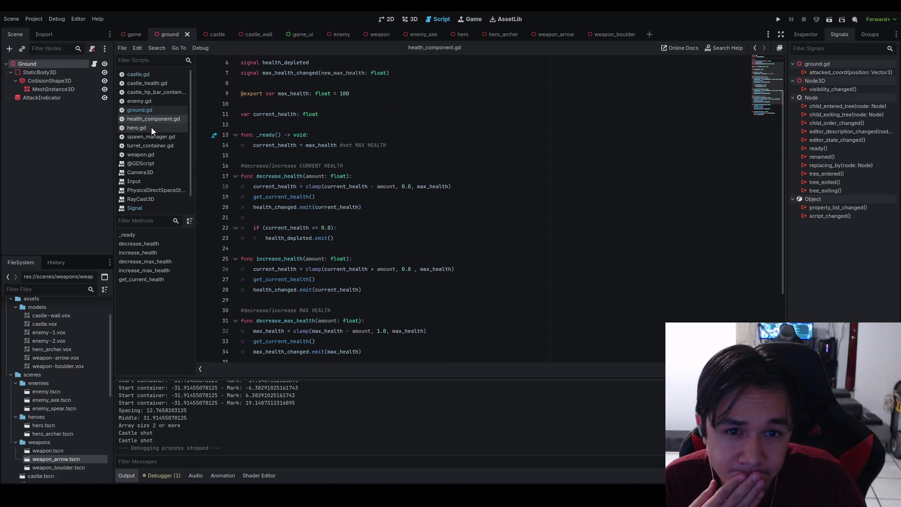
click(162, 103)
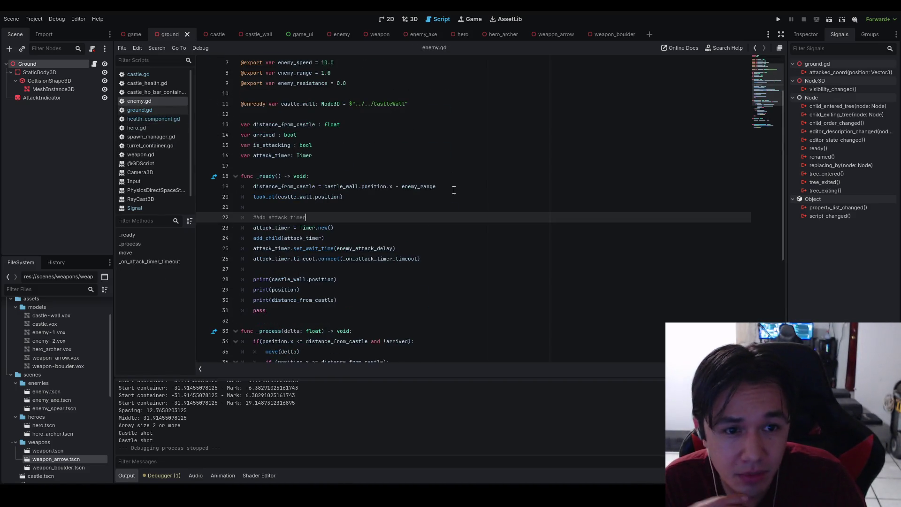
double_click(328, 259)
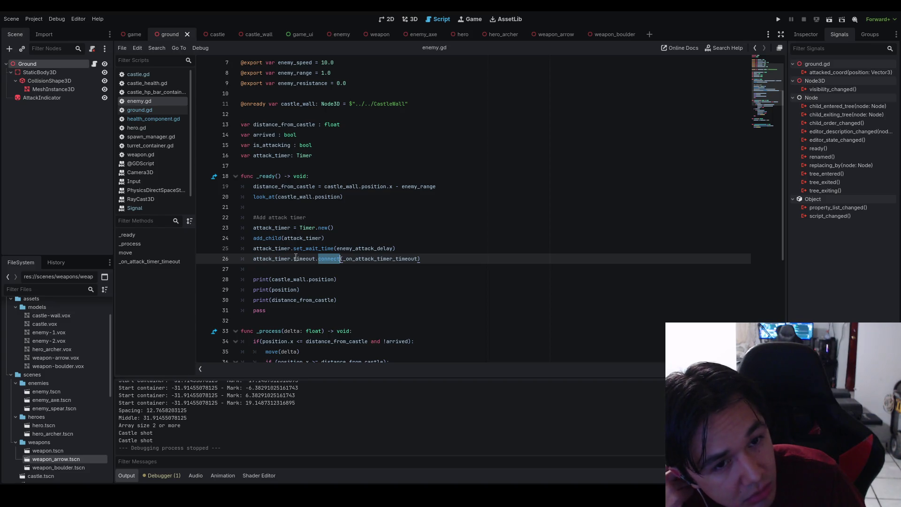
click(441, 255)
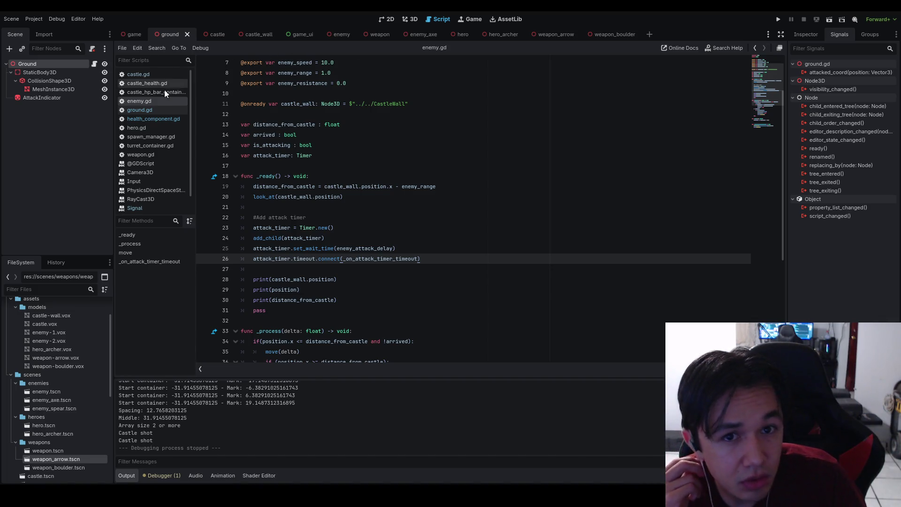
click(151, 78)
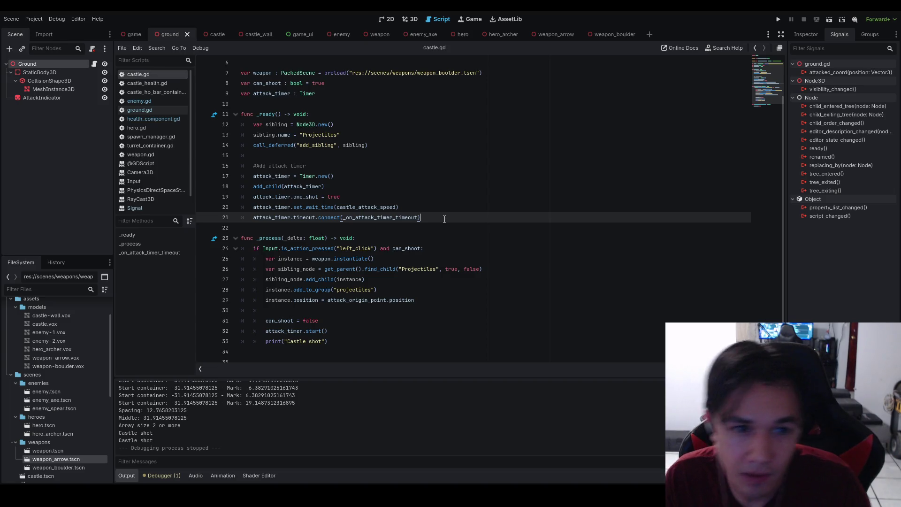
Add a '#Connect to ground signal' comment and start a 'var ground' line in _ready
key(Return)
key(Return)
text(#)
text(Connect to)
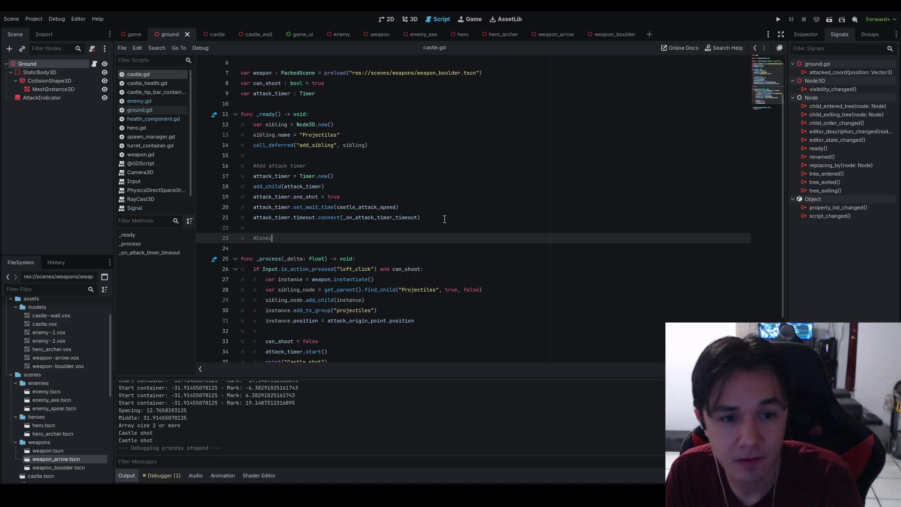
text( ground sig)
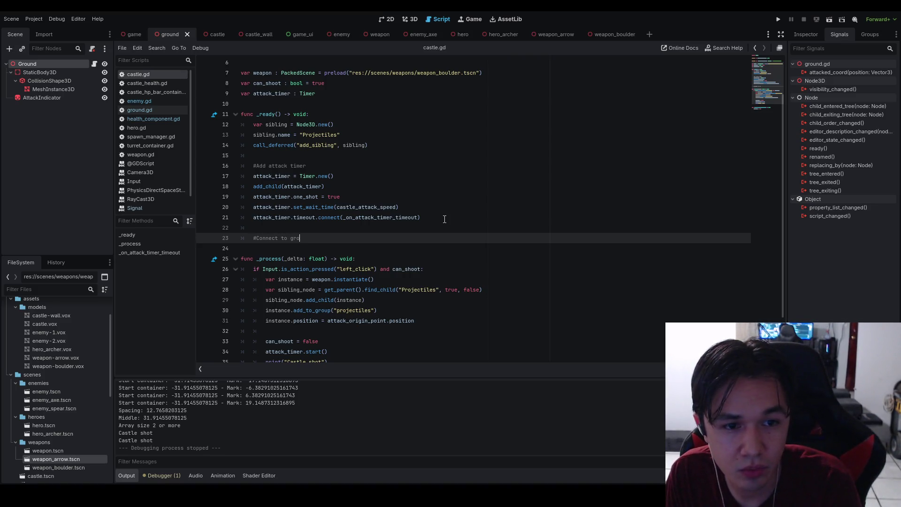
text(nal)
key(Return)
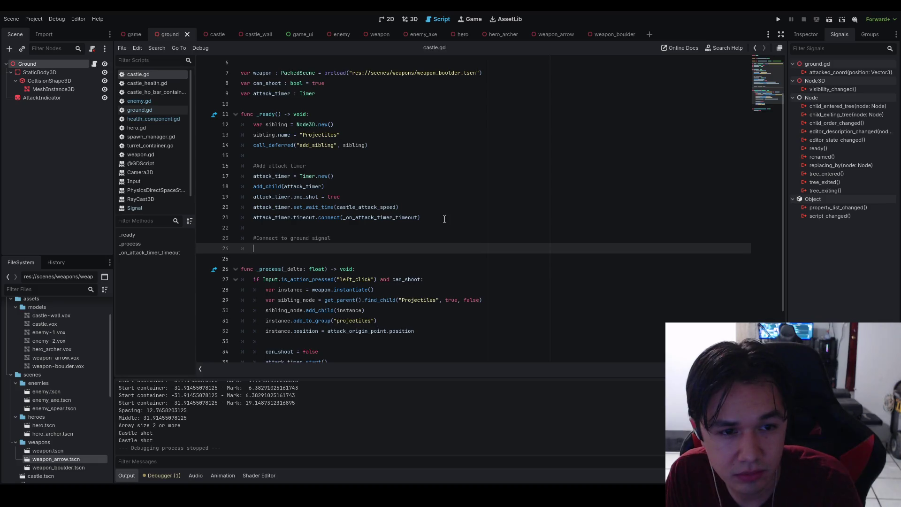
text(Gorun)
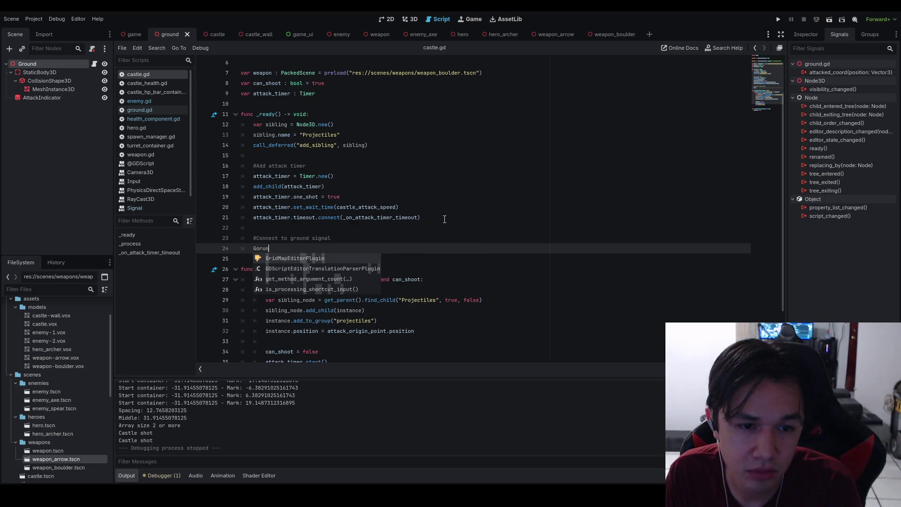
key(BackSpace)
text(var )
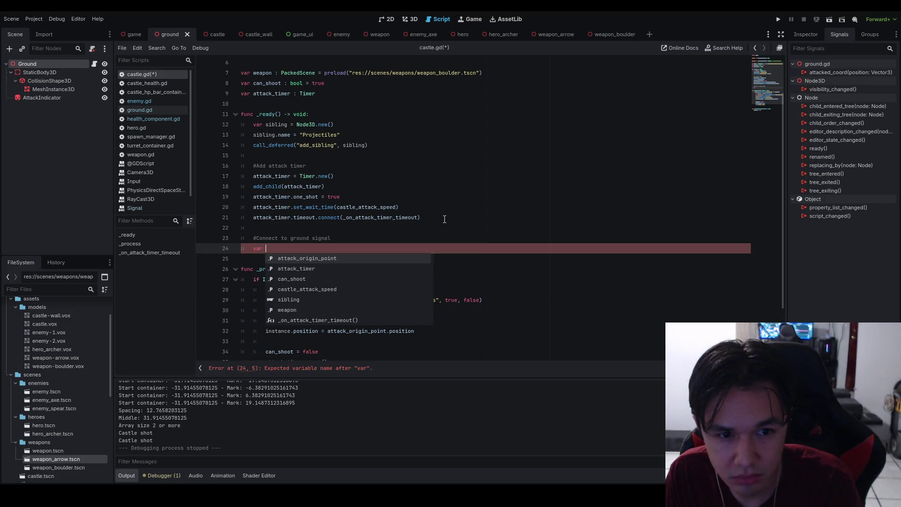
text(ground :)
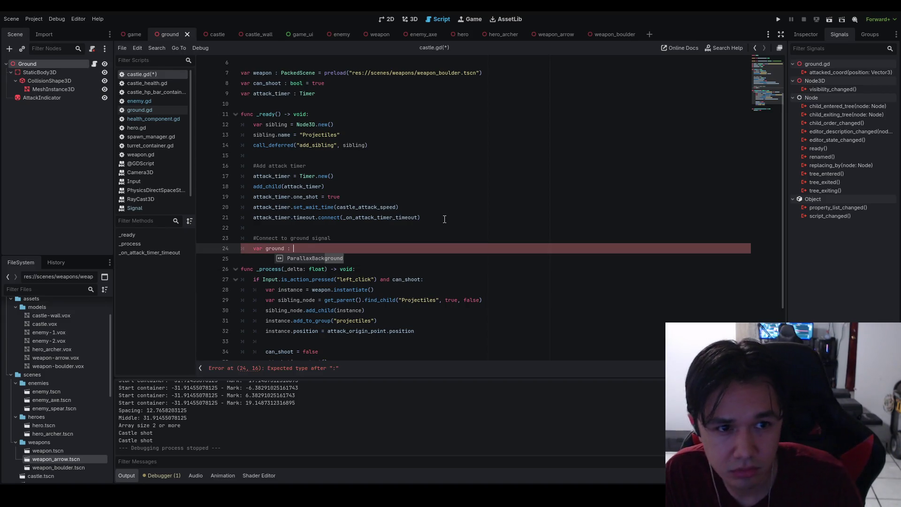
Copy the weapon preload line into a ground variable preloading res://scenes/ground.tscn, and save
scroll(438, 124, up, 2)
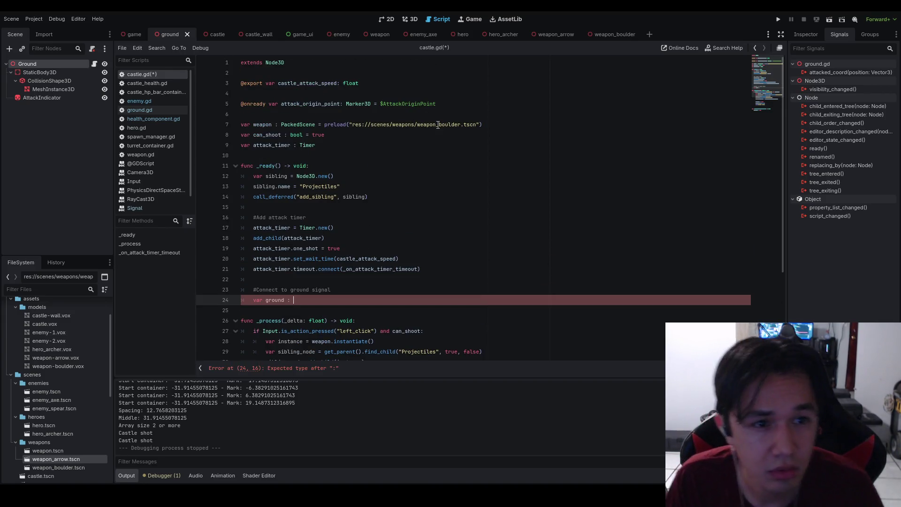
click(500, 125)
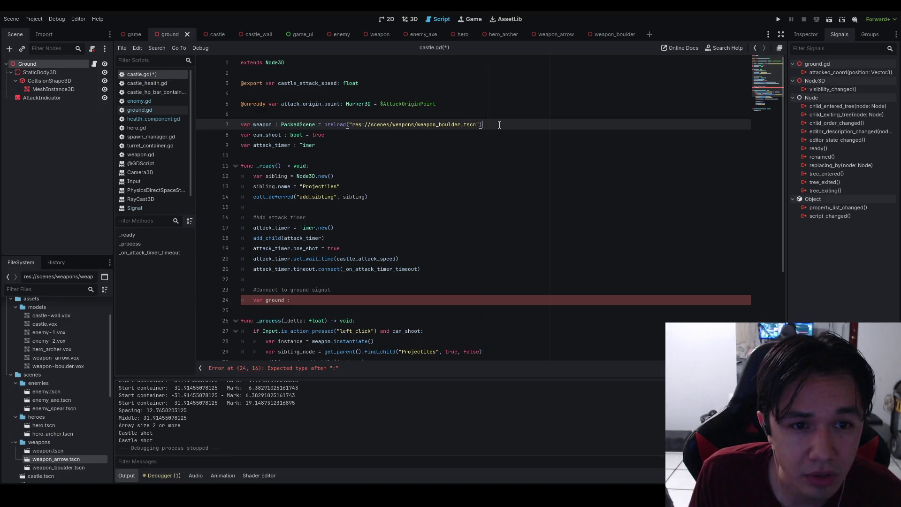
key(Return)
text(var weapon : PackedScene = preload("res://scenes/weapons/weapon_boulder.tscn"))
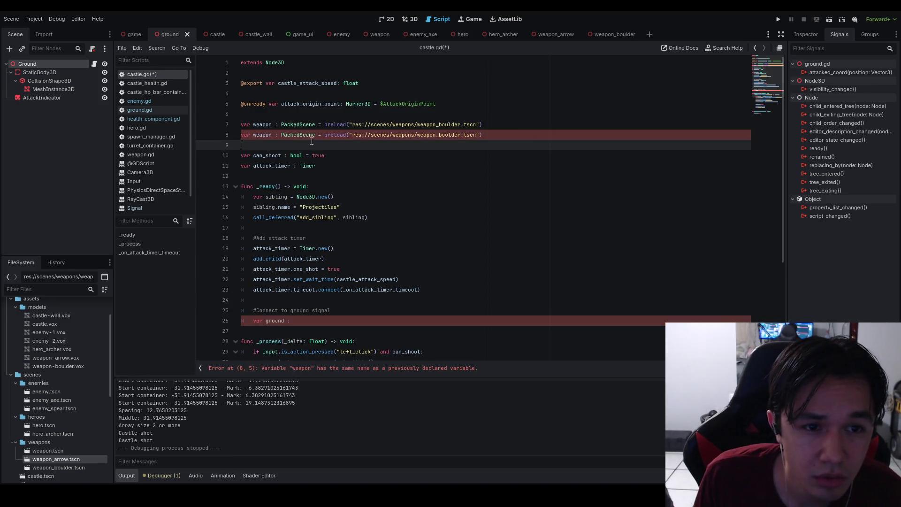
double_click(263, 134)
text(ground)
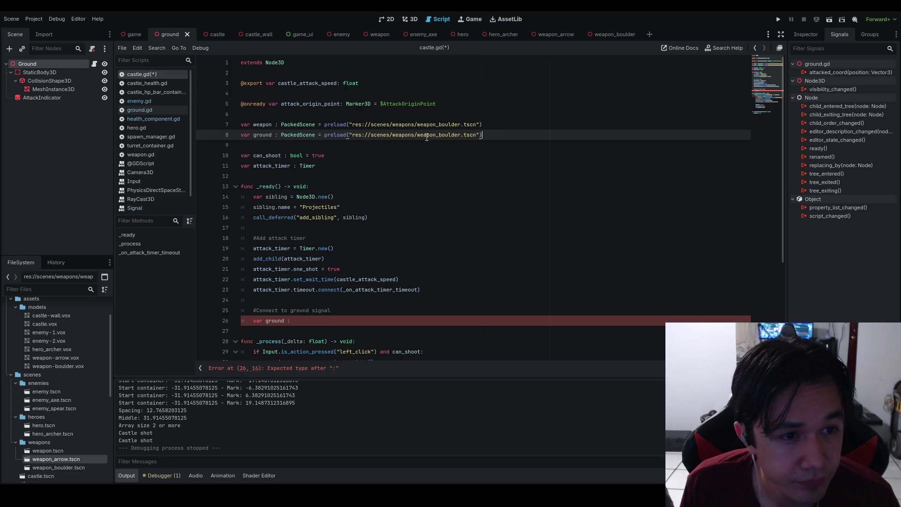
drag(393, 135, 477, 135)
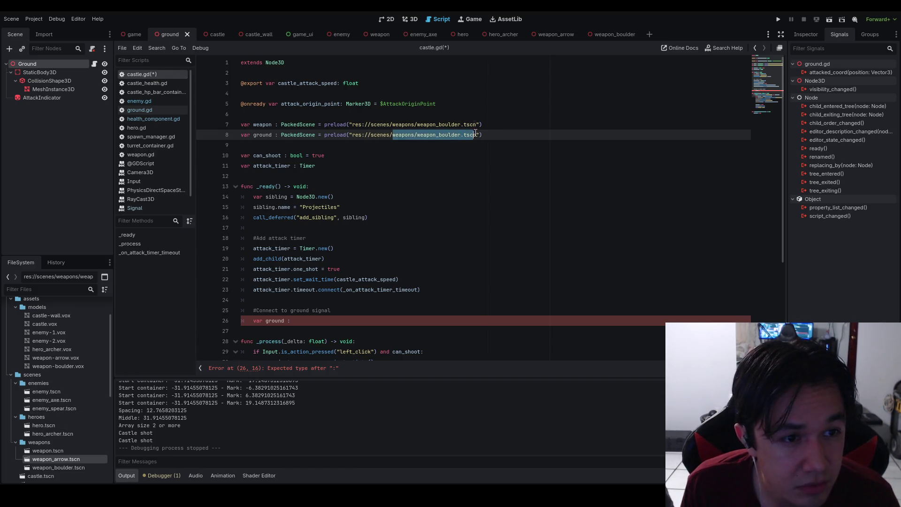
text(gro)
key(Return)
key(ctrl+s)
scroll(469, 146, down, 3)
click(310, 228)
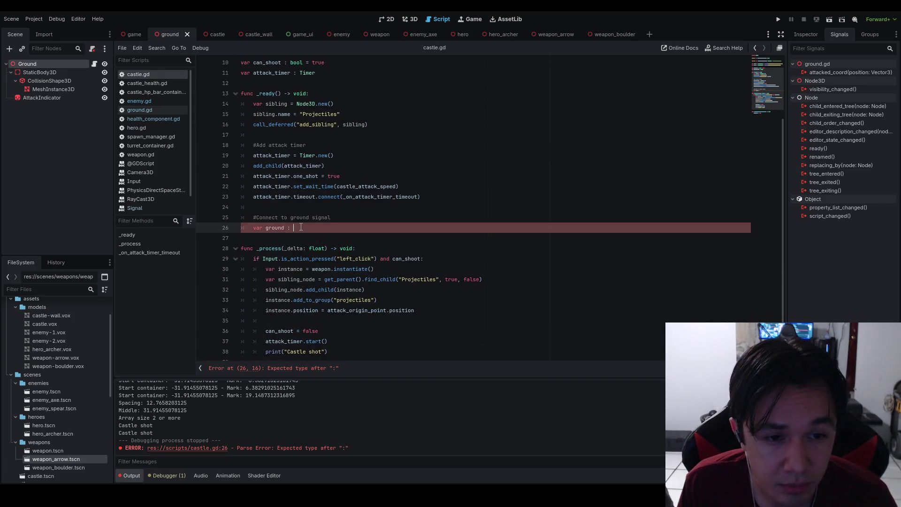
Rewrite line 26 of castle.gd as a ground.connect() call
key(BackSpace)
key(BackSpace)
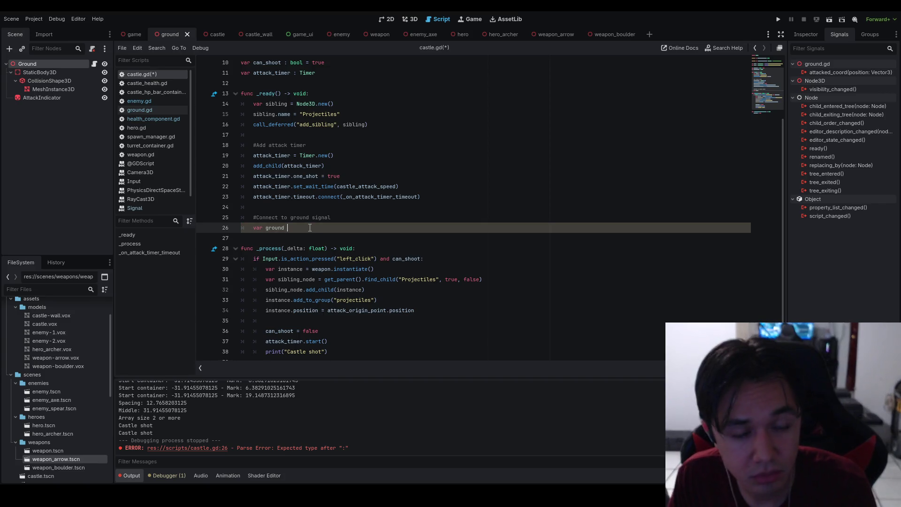
scroll(381, 248, up, 2)
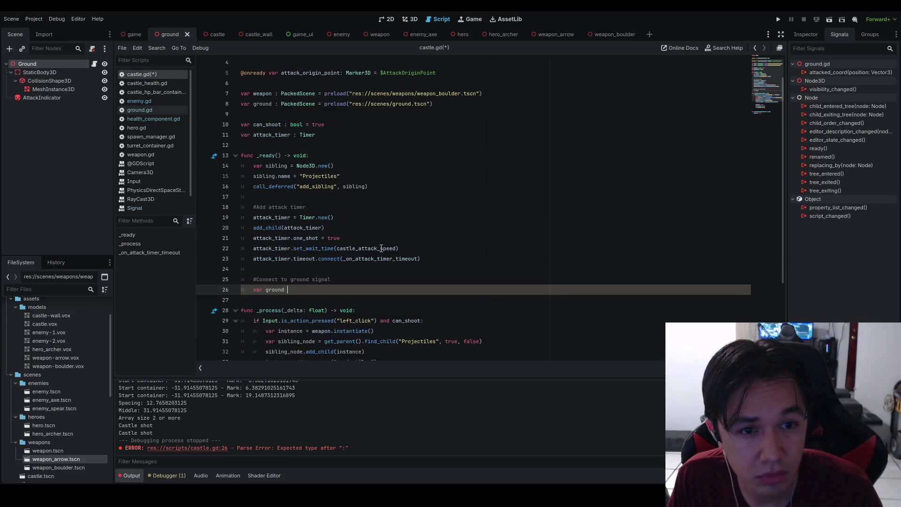
key(shift+Home)
text(ground.)
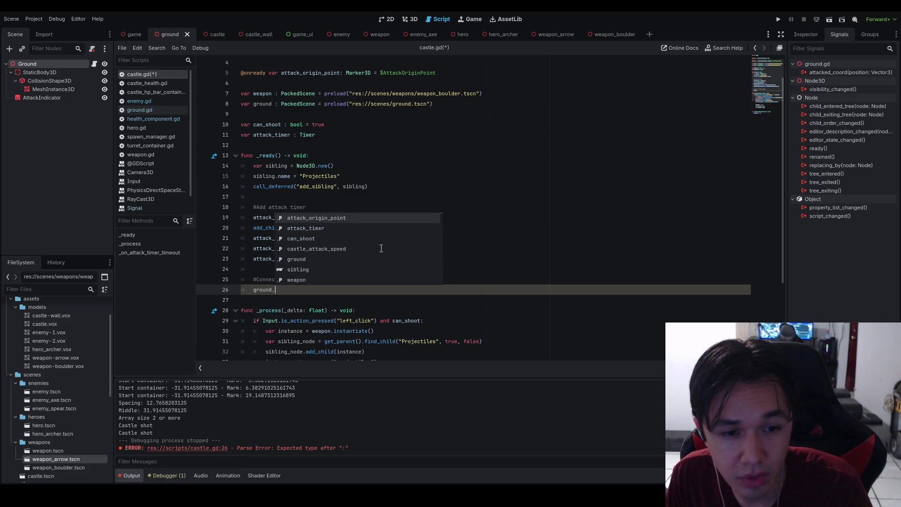
text(connec)
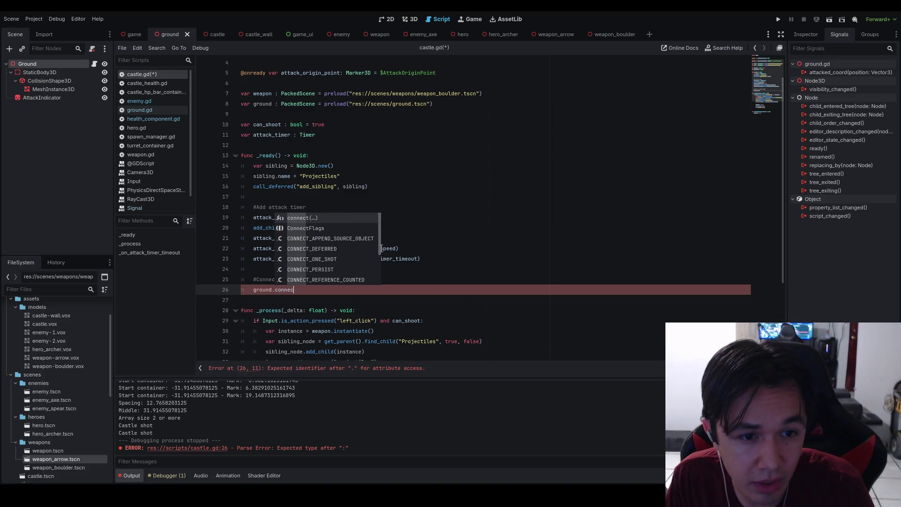
key(Return)
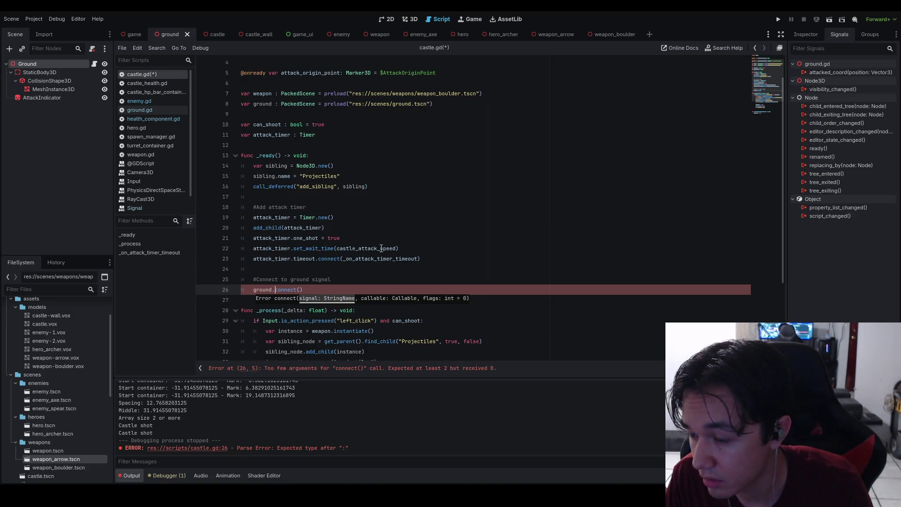
click(275, 290)
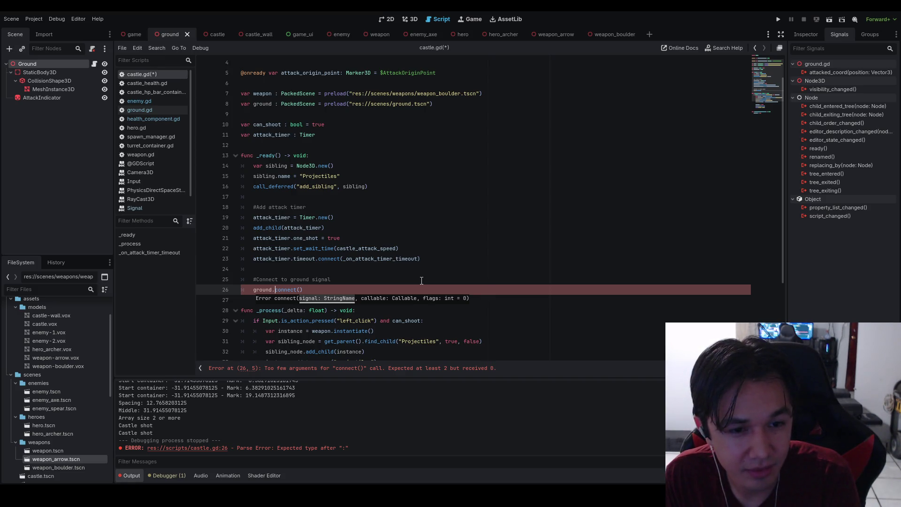
Copy the attacked_coord signal name from line 28 of ground.gd and return to castle.gd
click(156, 111)
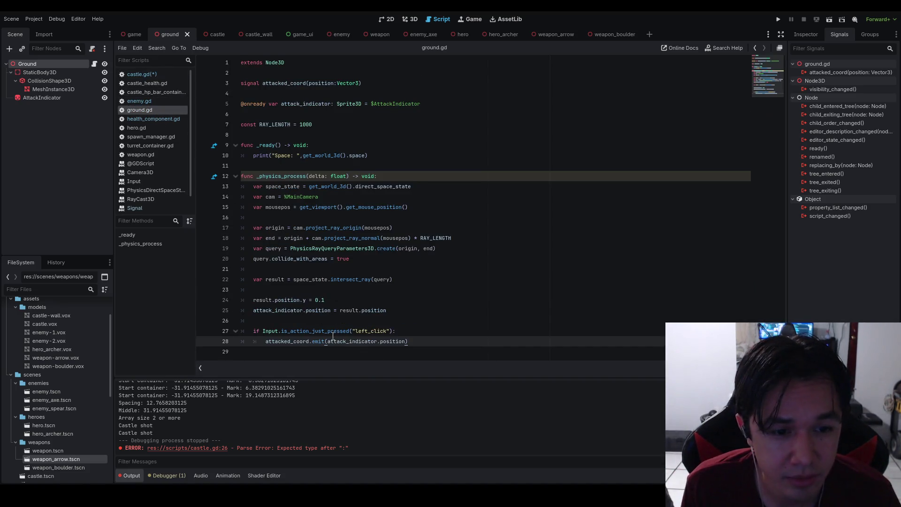
double_click(300, 342)
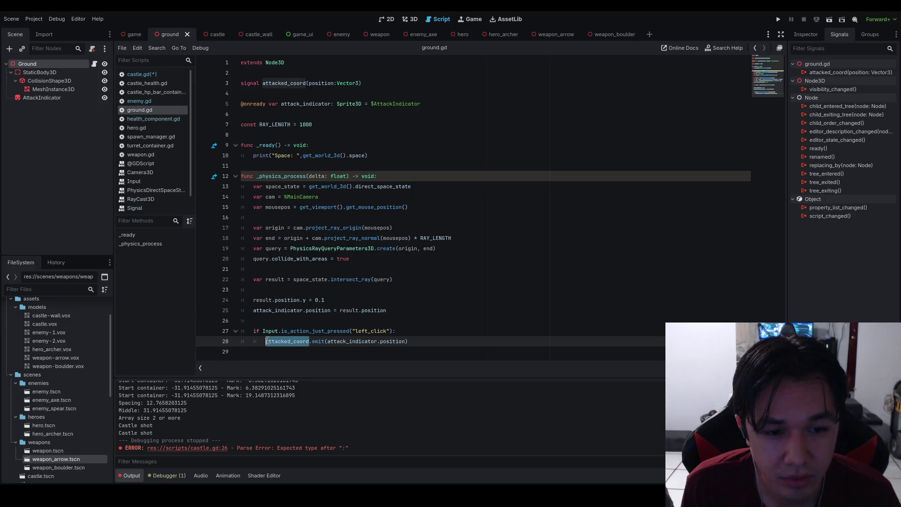
click(151, 75)
Paste attacked_coord so line 26 reads ground.attacked_coord.connect(), and save castle.gd
click(275, 290)
key(ctrl+v)
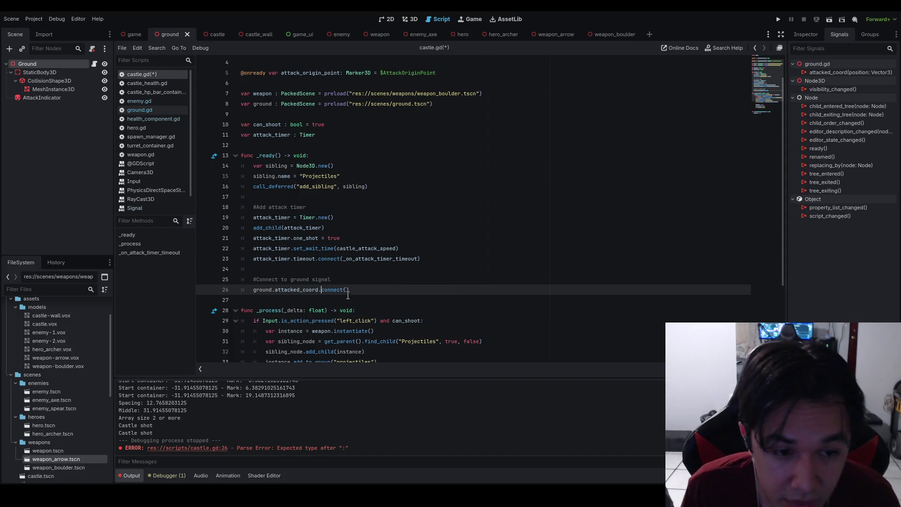
key(ctrl+s)
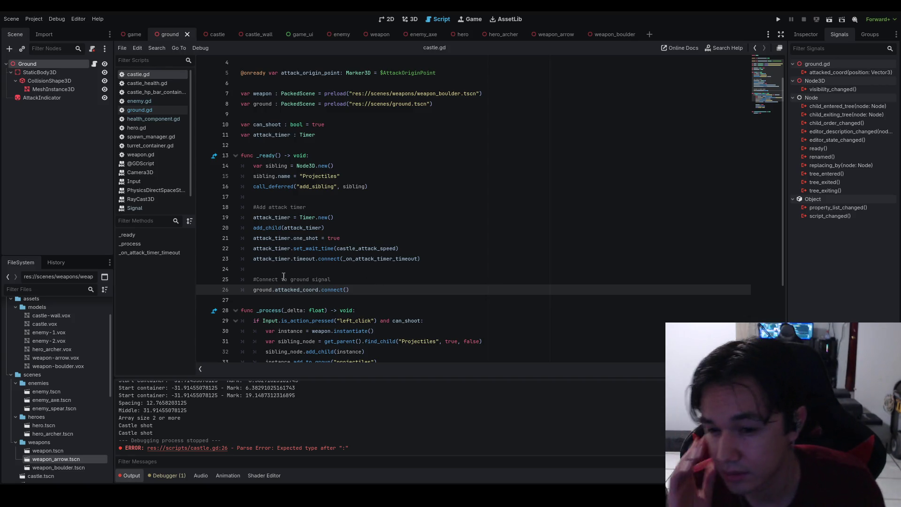
Compare with enemy.gd's _on_attack_timer_timeout signal connection, then return to castle.gd
click(161, 103)
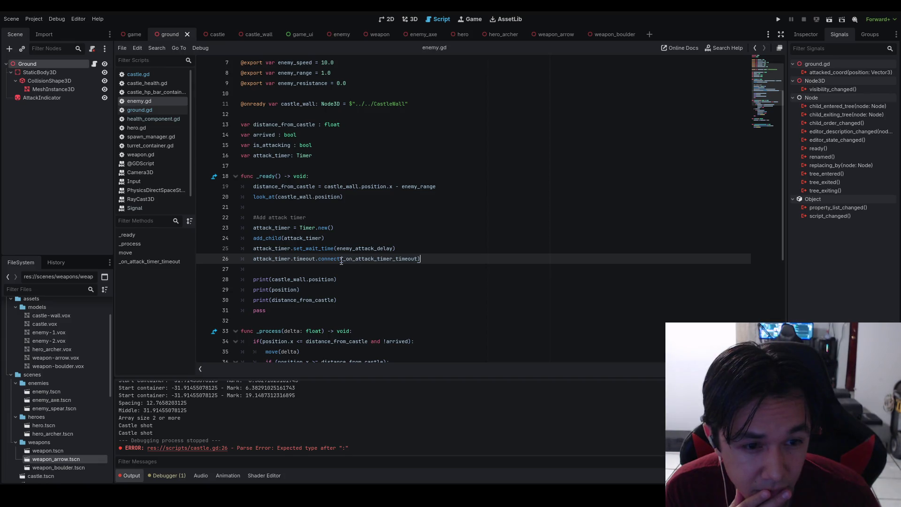
drag(341, 261, 415, 259)
click(417, 259)
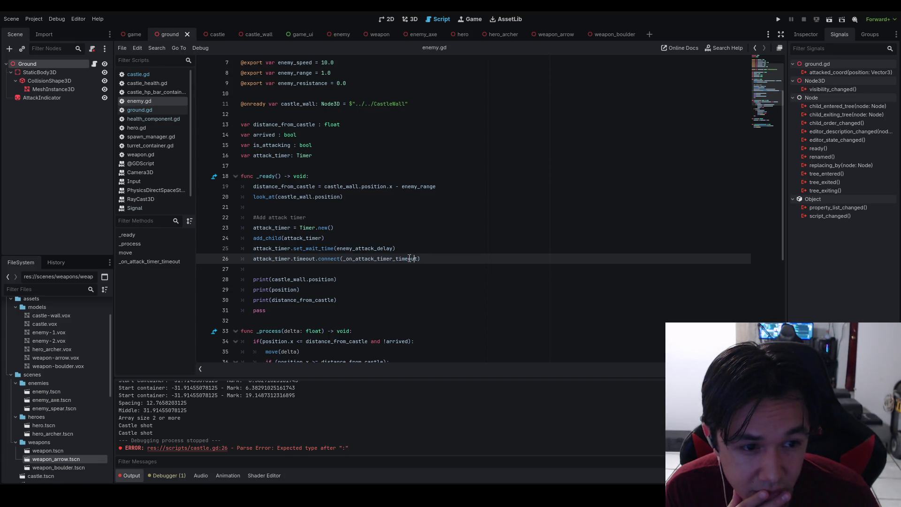
click(152, 76)
scroll(411, 220, down, 4)
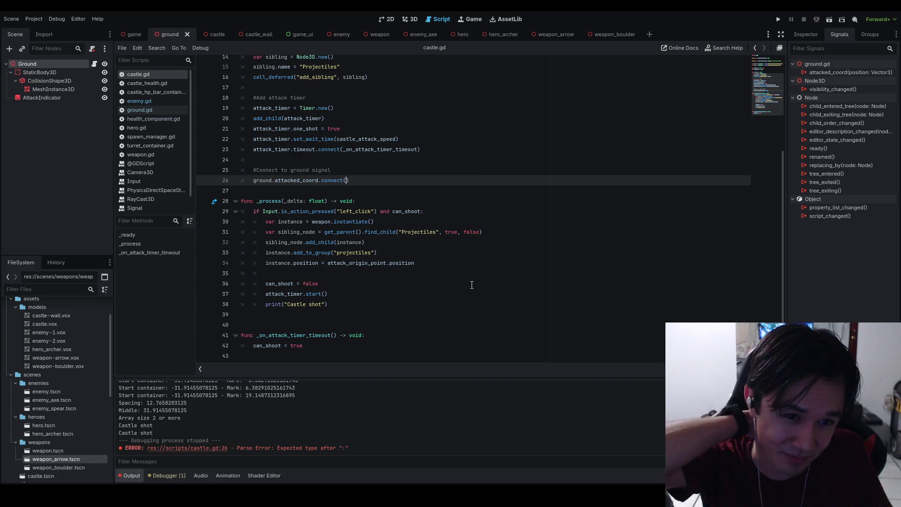
Declare func _on_attacked_coord(): on line 40 after the _process code and save
click(291, 318)
key(Return)
text(func _)
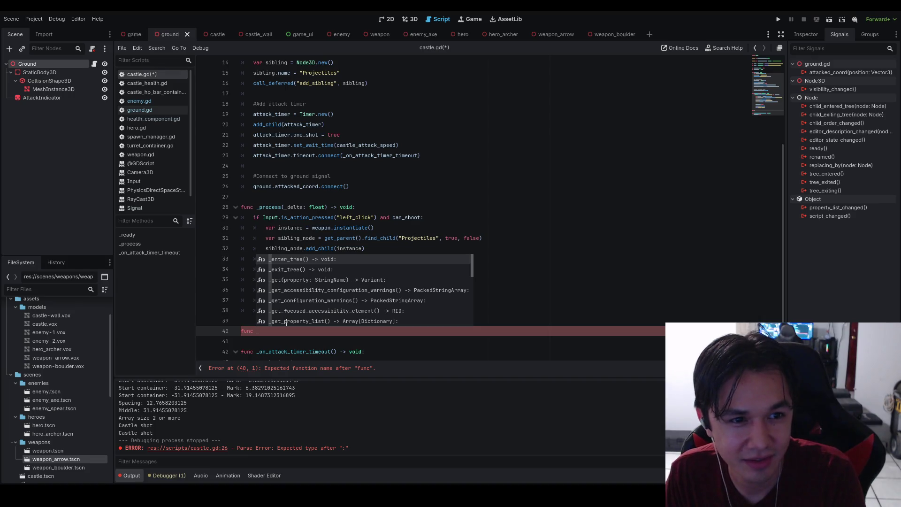
text(attacked_coord)
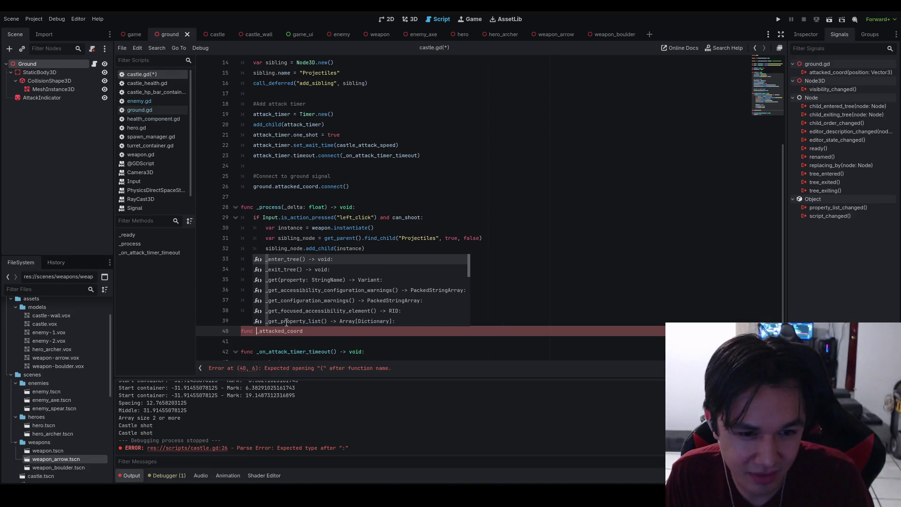
text(on_)
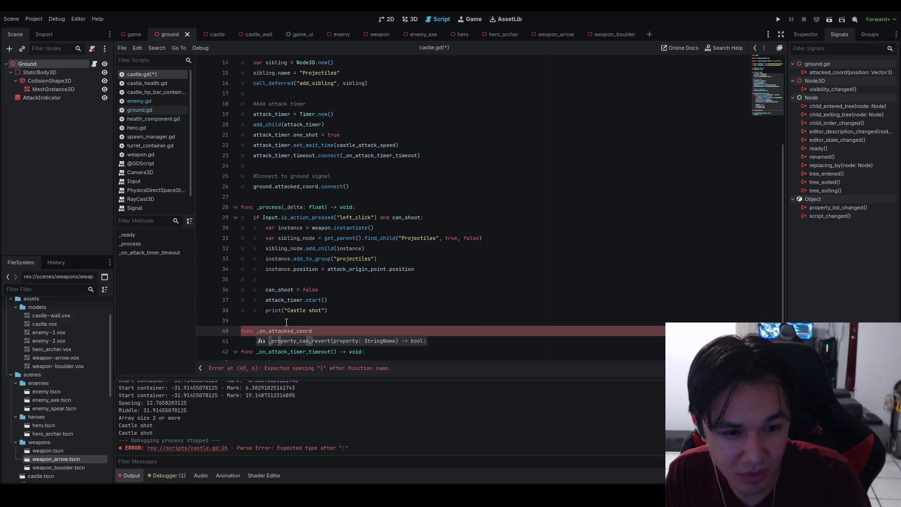
text(())
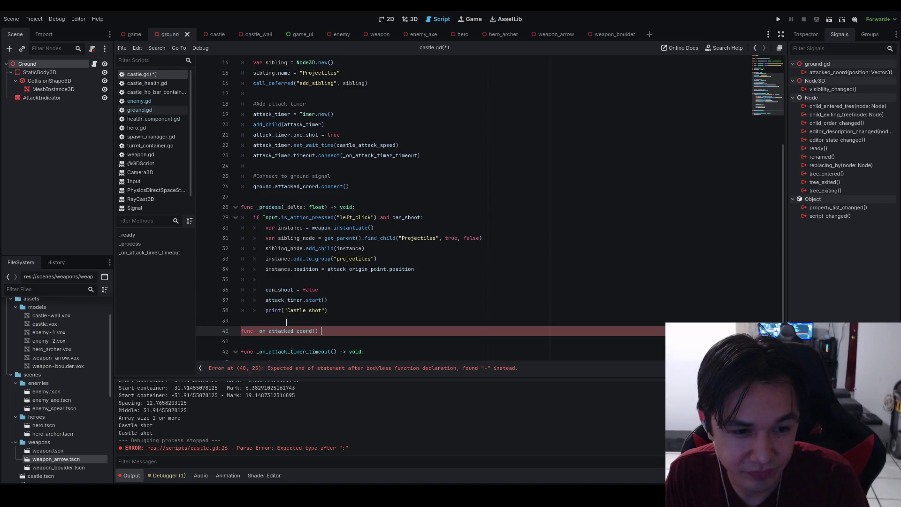
text(:)
key(Left)
key(Left)
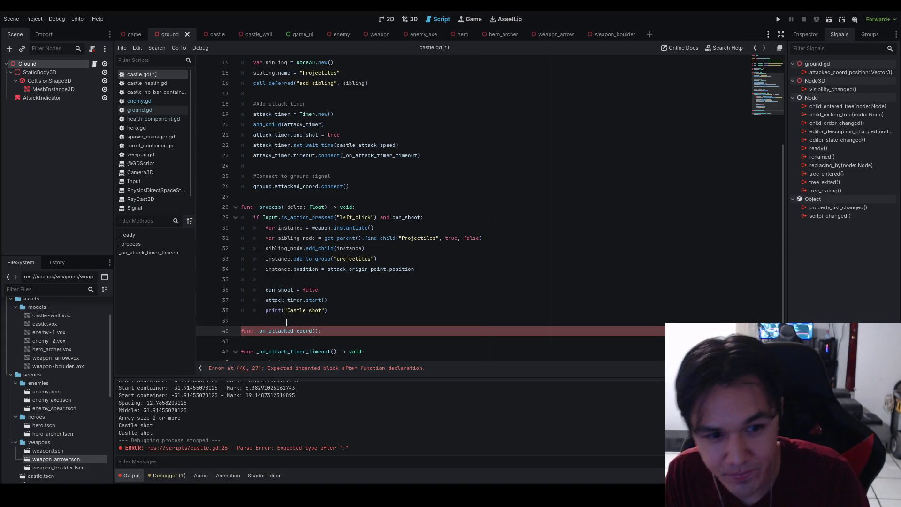
scroll(402, 299, down, 1)
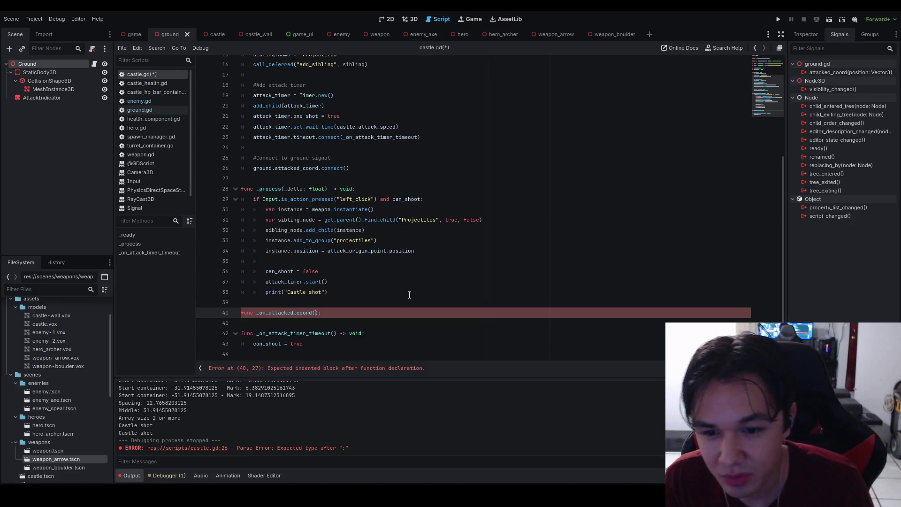
key(ctrl+s)
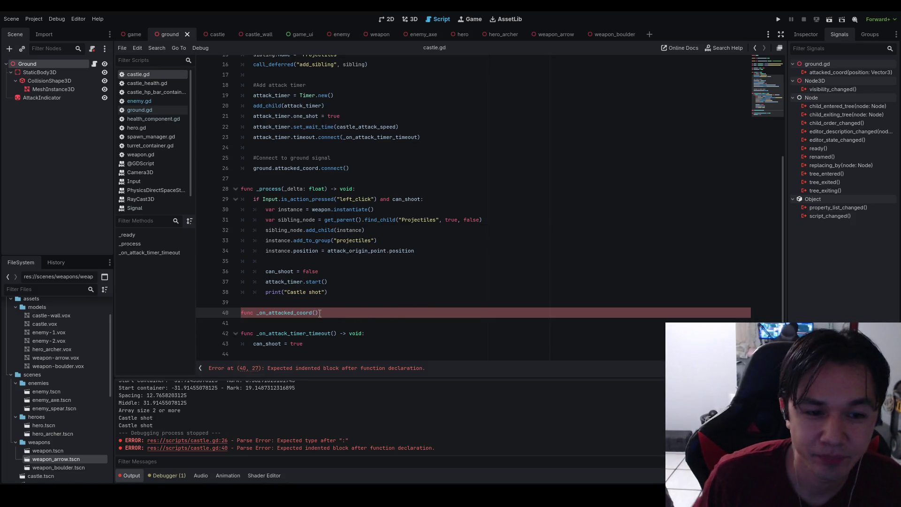
text(:)
key(Return)
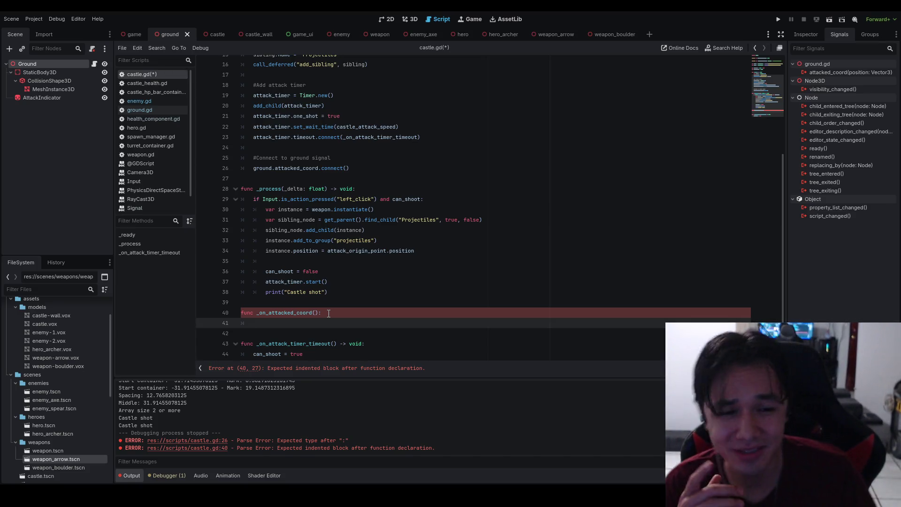
Place the caret inside the handler's parentheses, then check ground.gd's attacked_coord signal parameter
scroll(318, 321, down, 1)
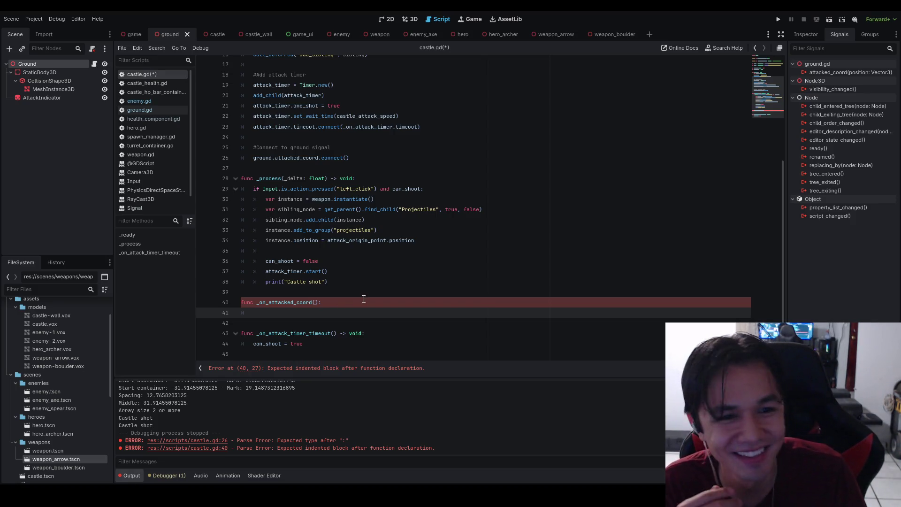
click(315, 302)
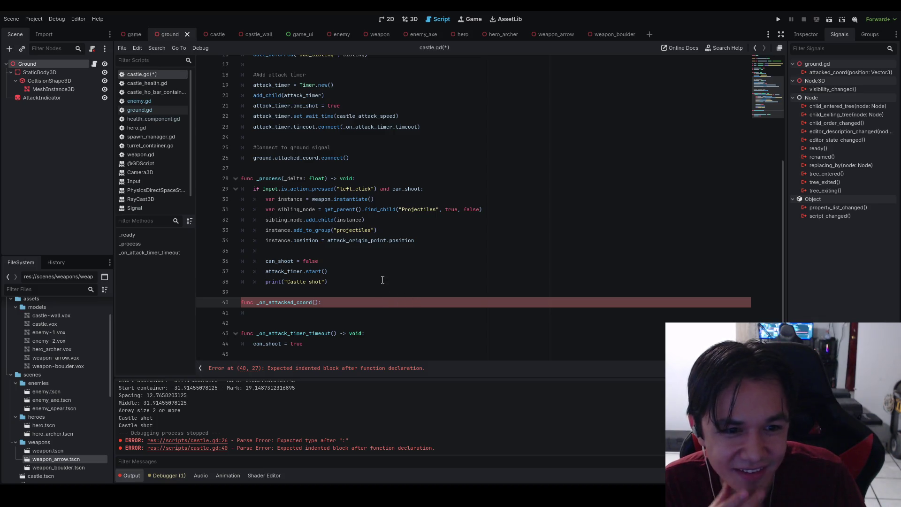
click(151, 113)
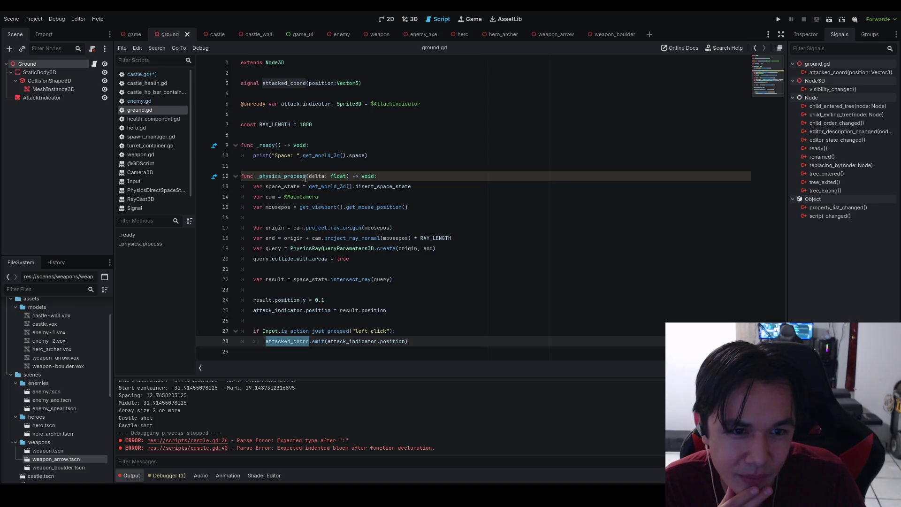
Delete the leftover pass line from enemy.gd's _ready and save the scripts
click(142, 101)
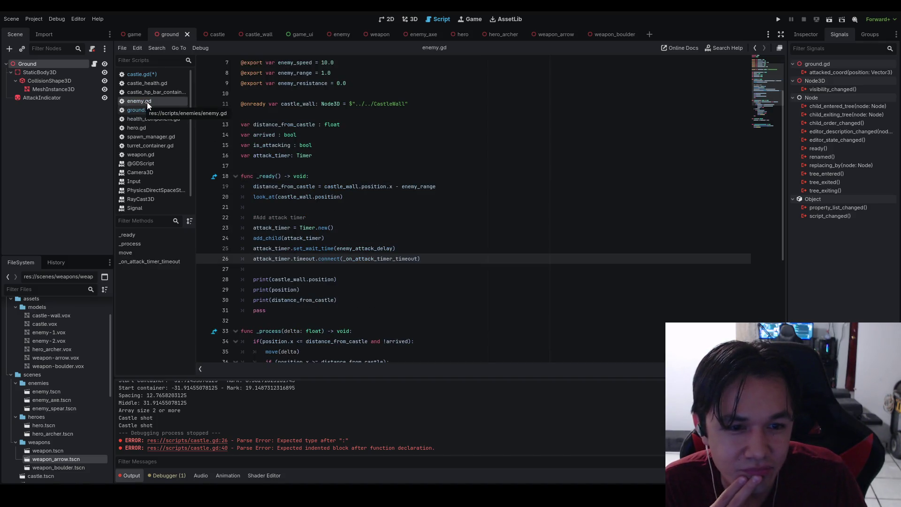
scroll(375, 277, down, 3)
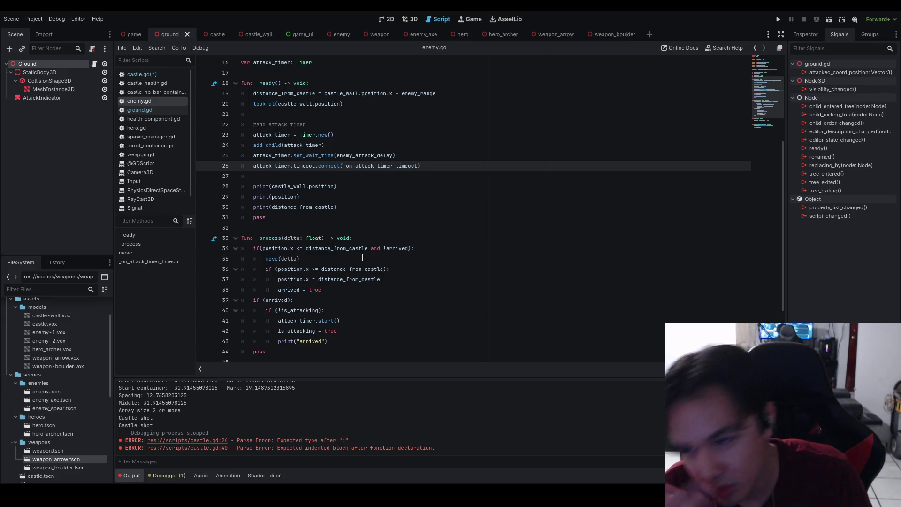
mouse_move(362, 253)
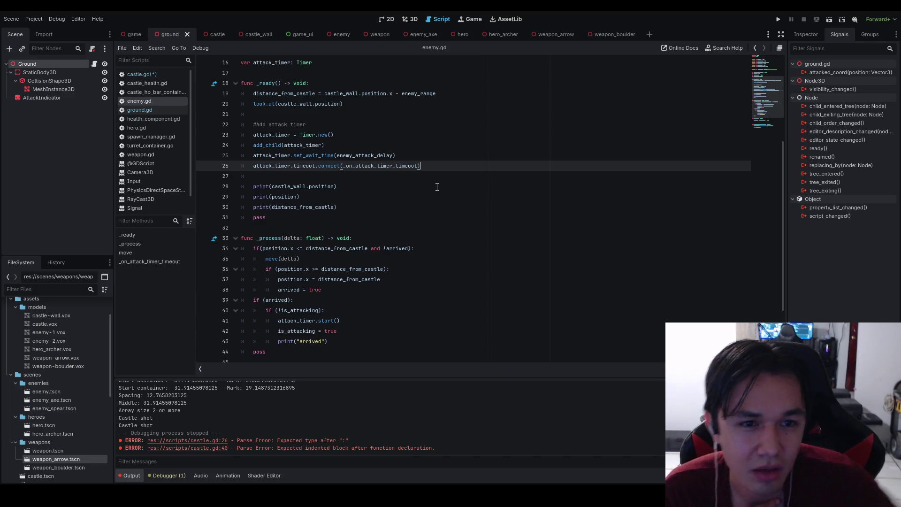
click(336, 214)
key(BackSpace)
key(BackSpace)
key(BackSpace)
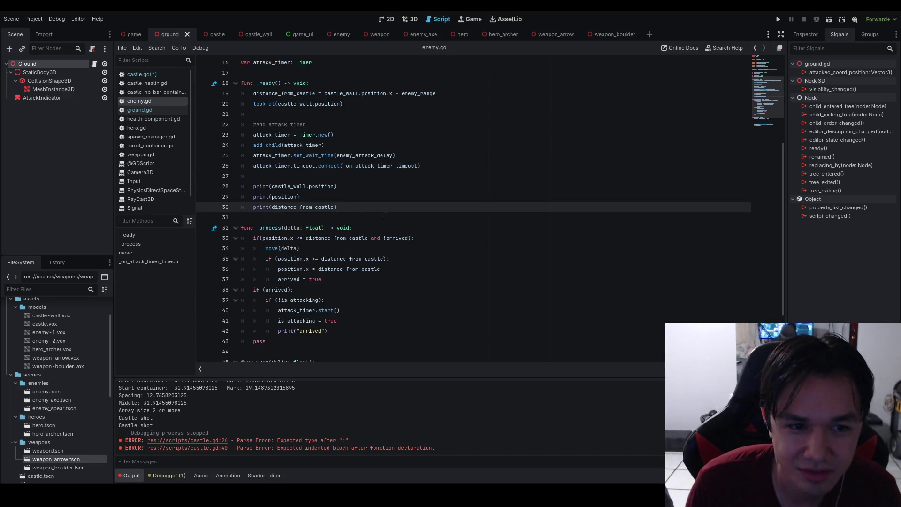
key(ctrl+s)
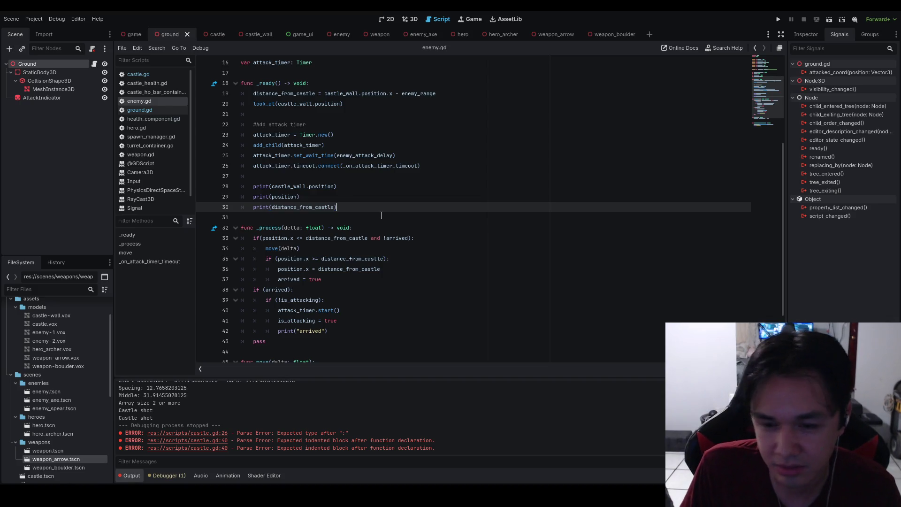
scroll(378, 314, down, 4)
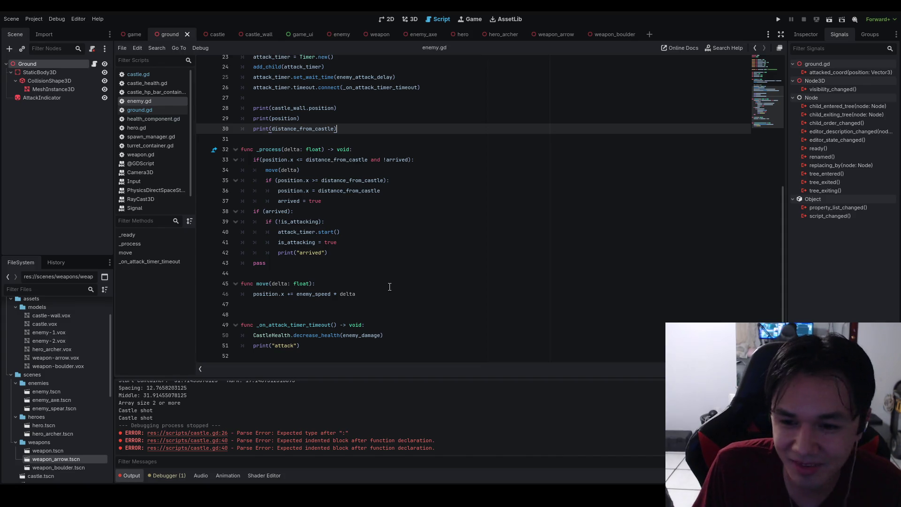
scroll(439, 275, up, 7)
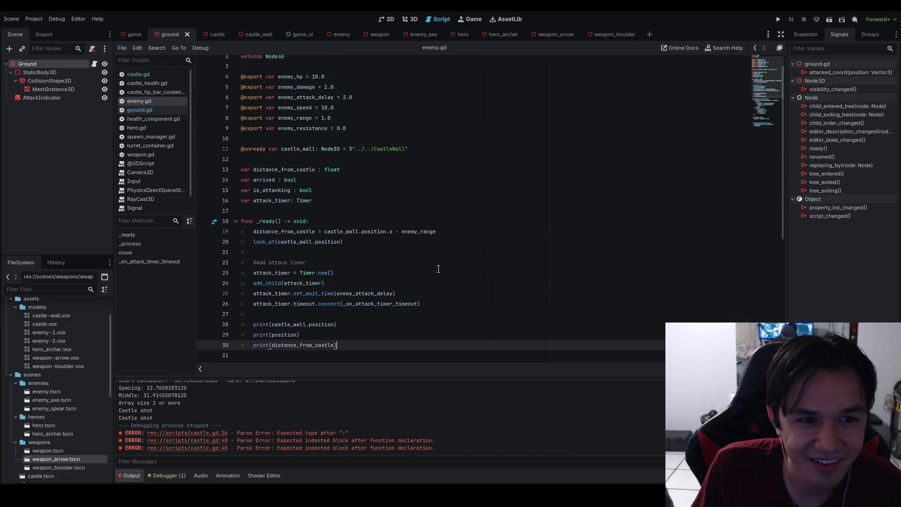
scroll(438, 267, down, 5)
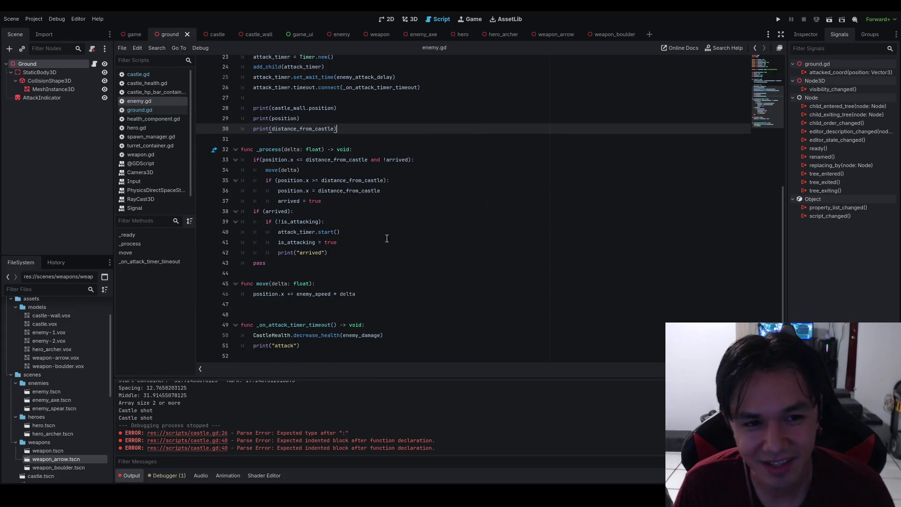
click(149, 111)
Browse health_component.gd, spawn_manager.gd, weapon.gd, castle_health.gd and others, ending on enemy.gd
click(153, 118)
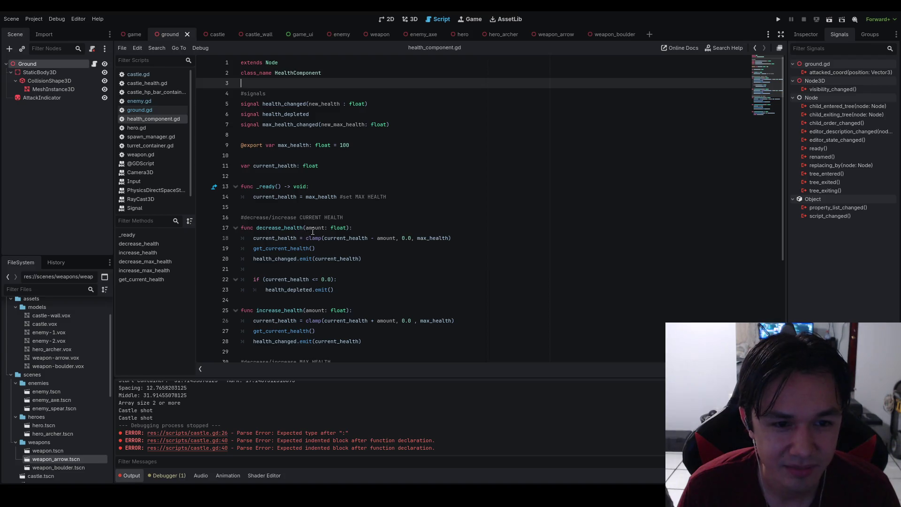
click(160, 128)
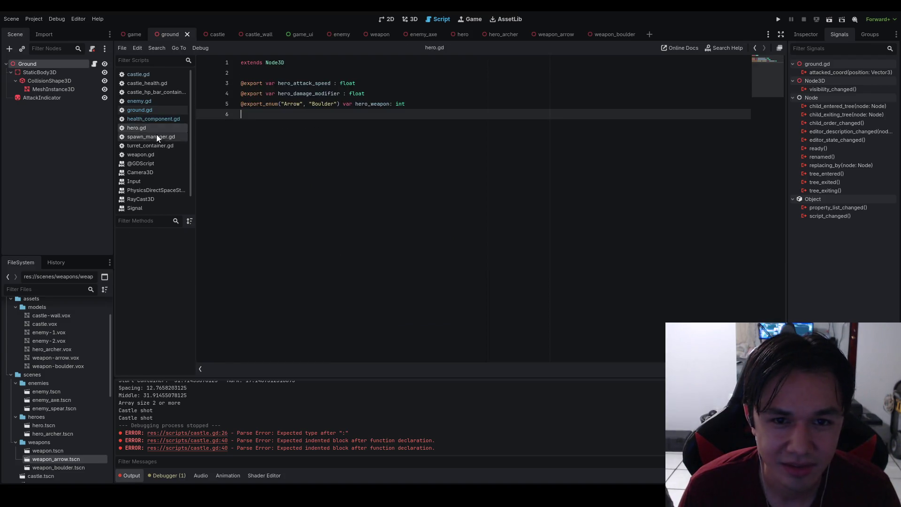
click(158, 136)
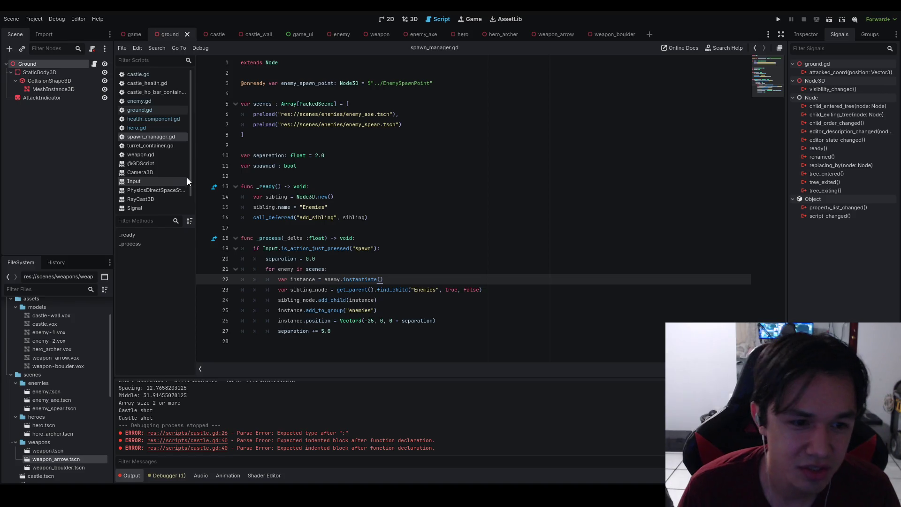
click(163, 146)
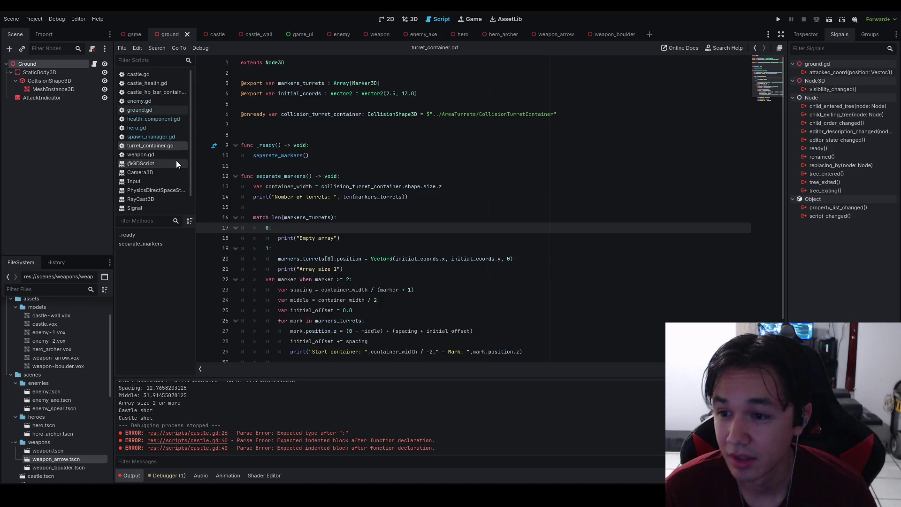
click(166, 158)
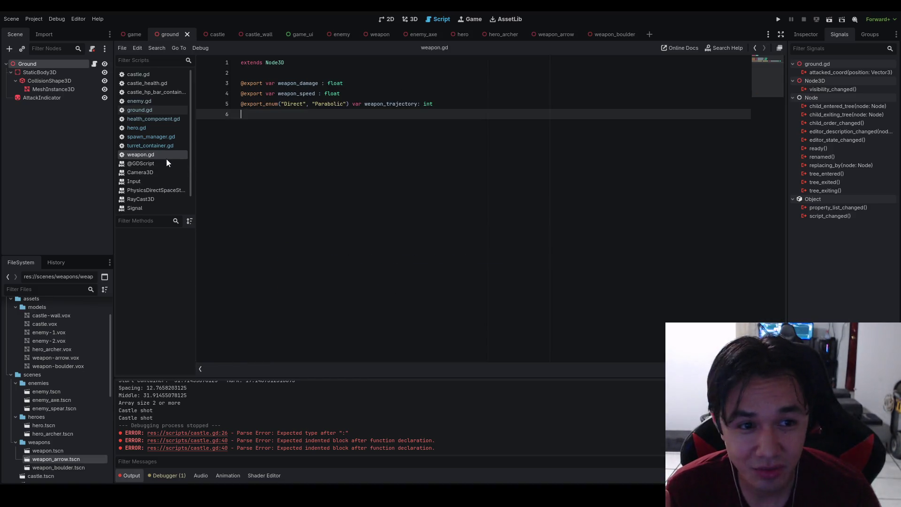
click(164, 118)
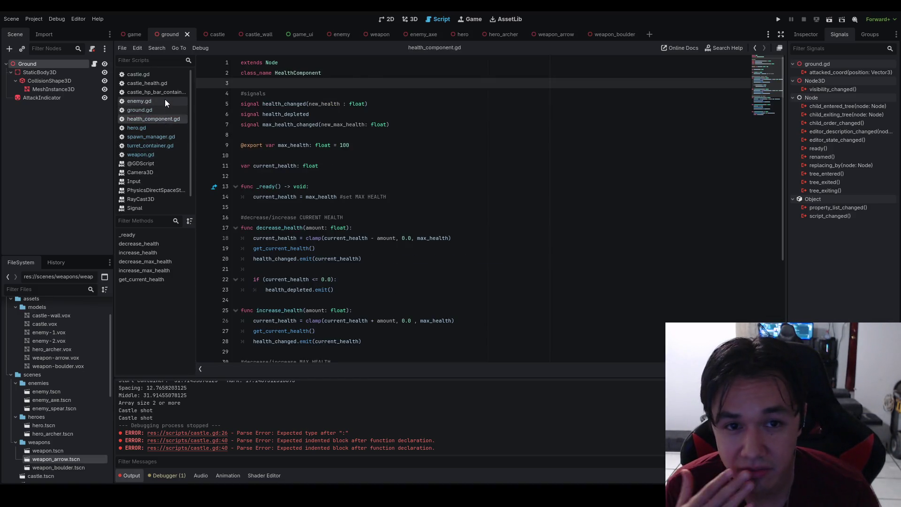
click(164, 100)
click(164, 92)
click(165, 84)
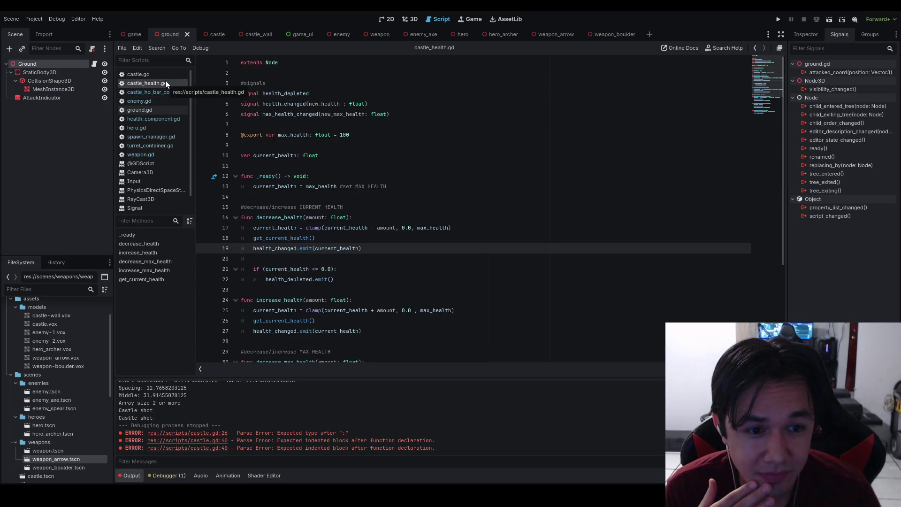
click(161, 76)
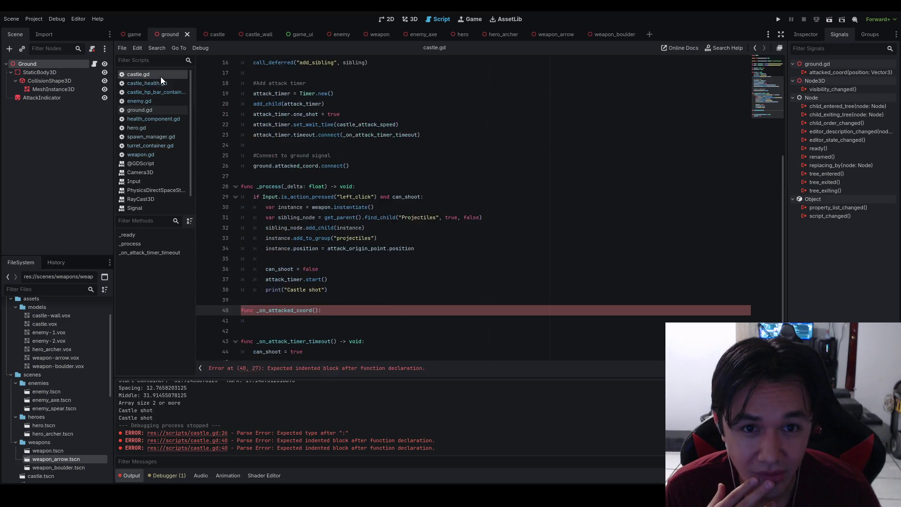
click(156, 101)
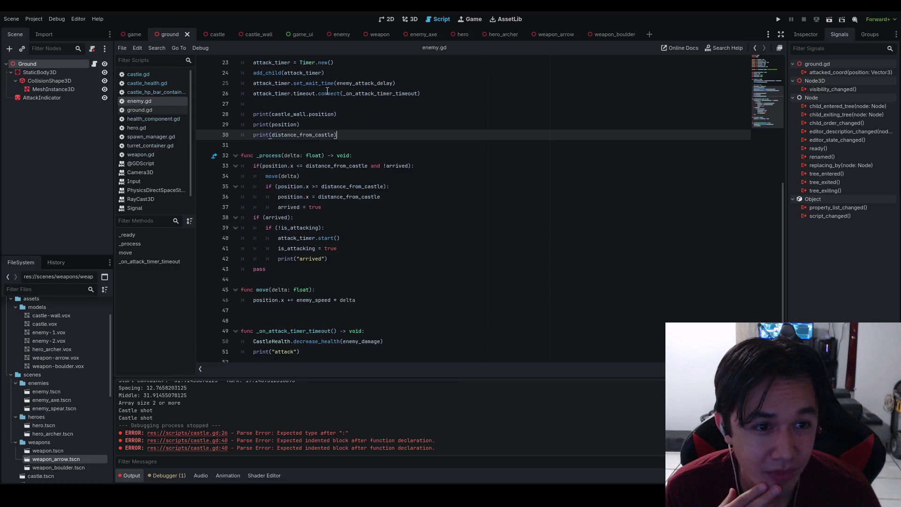
Trace enemy.gd's _on_attack_timer_timeout handler from its connect call to its definition
double_click(375, 94)
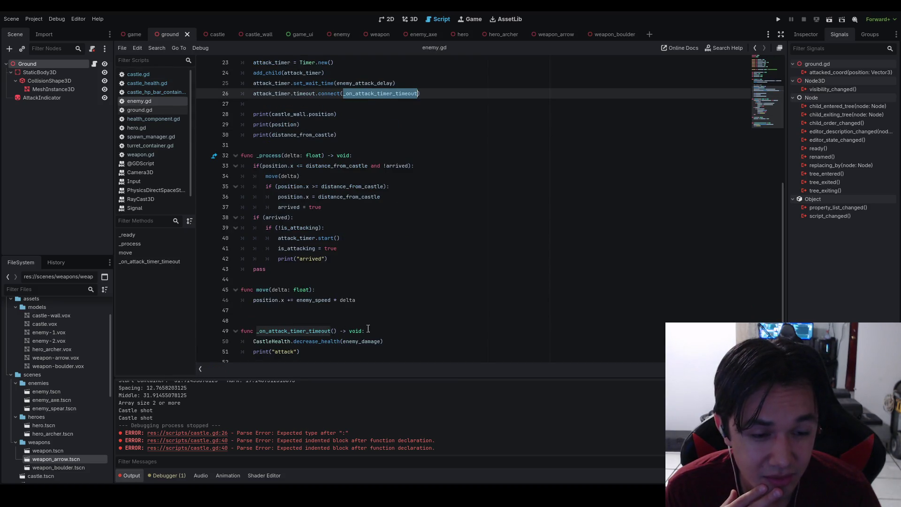
scroll(383, 321, down, 1)
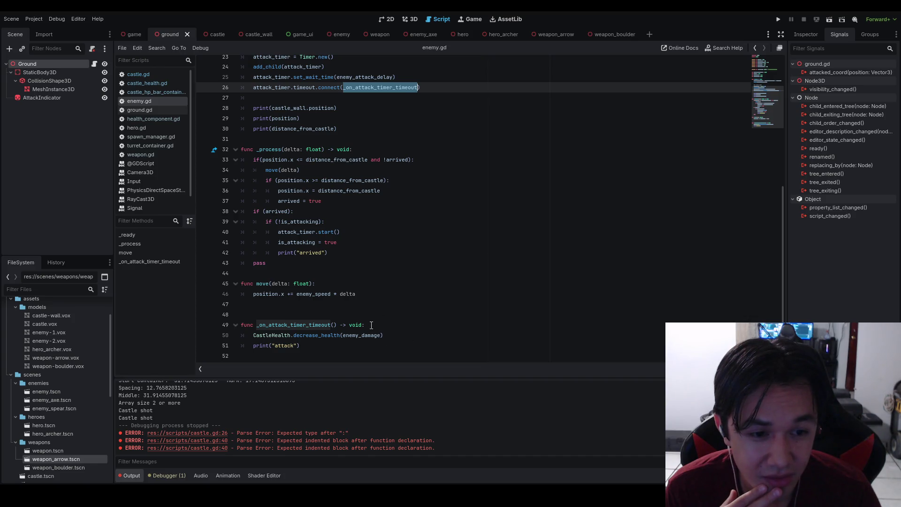
click(373, 326)
key(ctrl+Left)
key(ctrl+Left)
key(ctrl+Left)
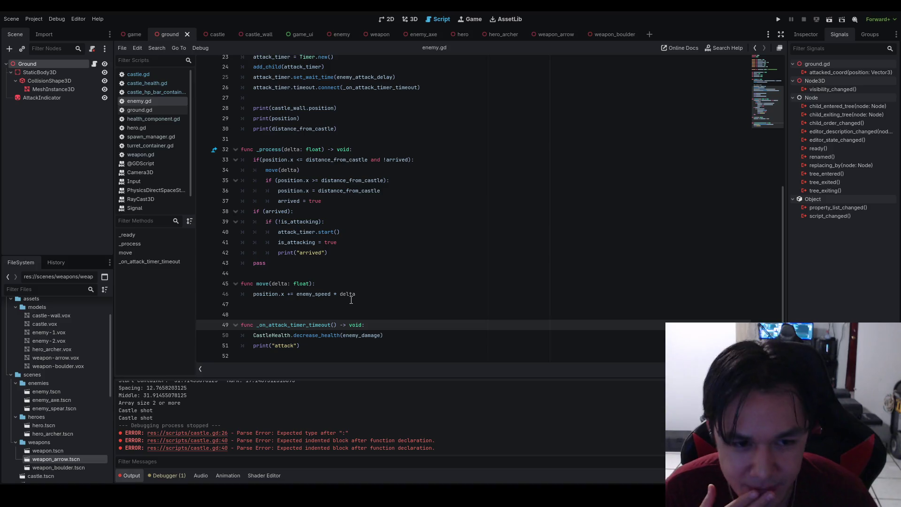
click(368, 293)
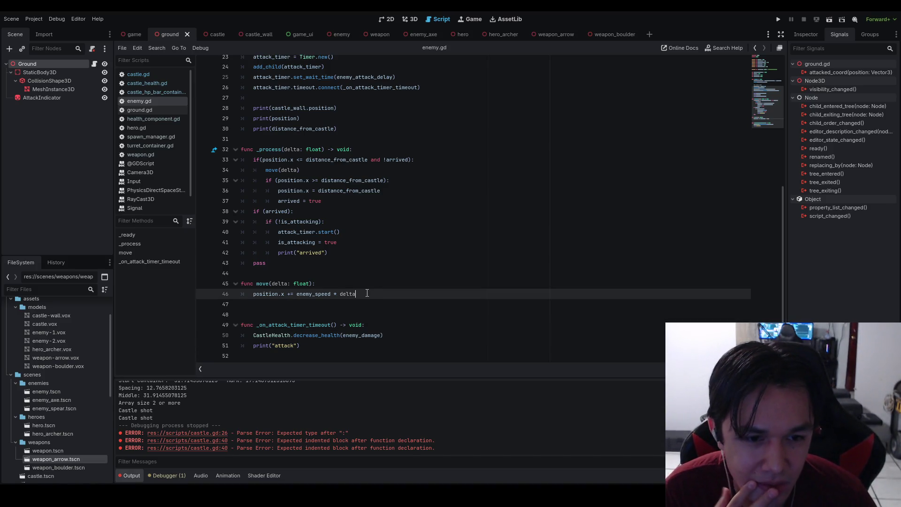
double_click(316, 324)
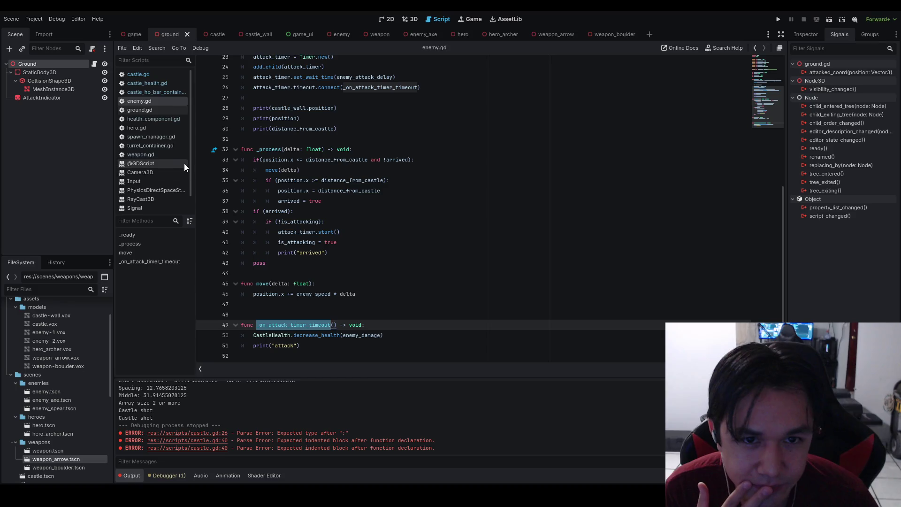
Search enemy.gd for 'connect' on line 26, then switch to castle_hp_bar_container.gd
scroll(305, 170, up, 3)
double_click(329, 179)
scroll(329, 180, up, 4)
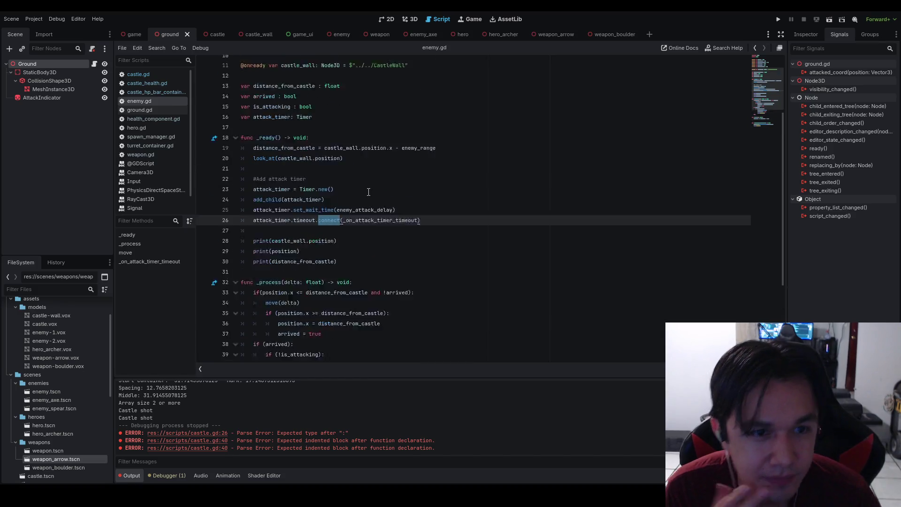
scroll(374, 179, down, 7)
key(ctrl+f)
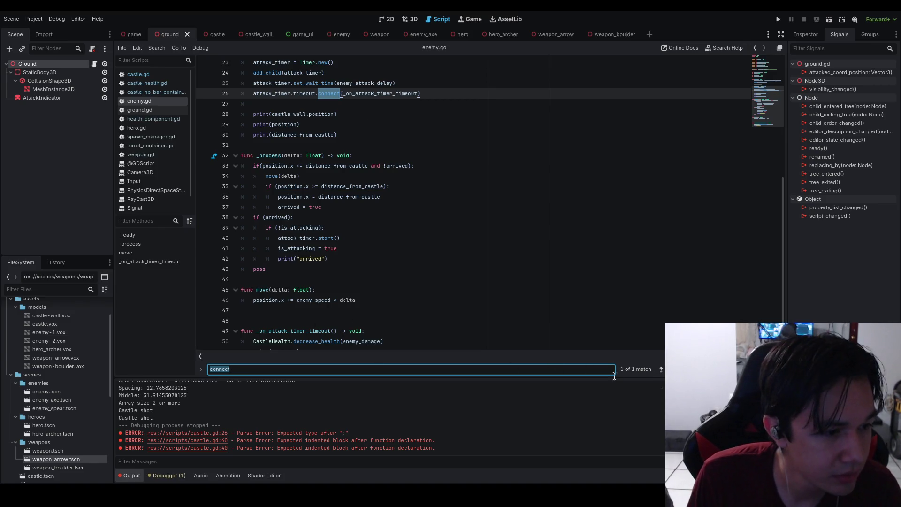
key(Escape)
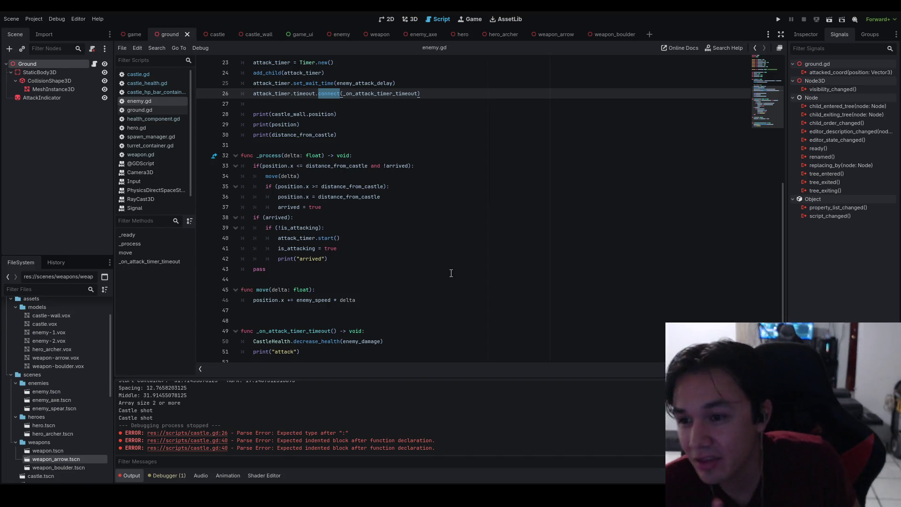
click(166, 92)
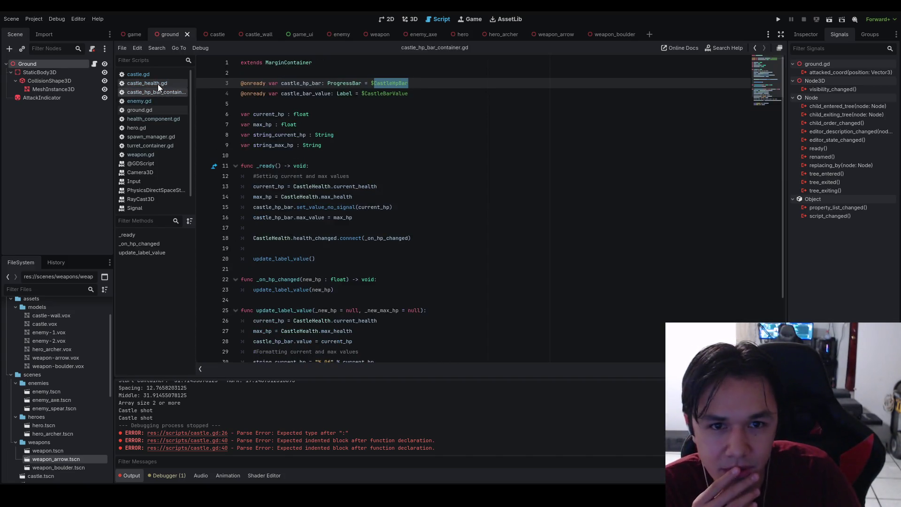
Inspect the health_changed connection and _on_hp_changed's float new_hp parameter, then return to castle.gd
click(432, 258)
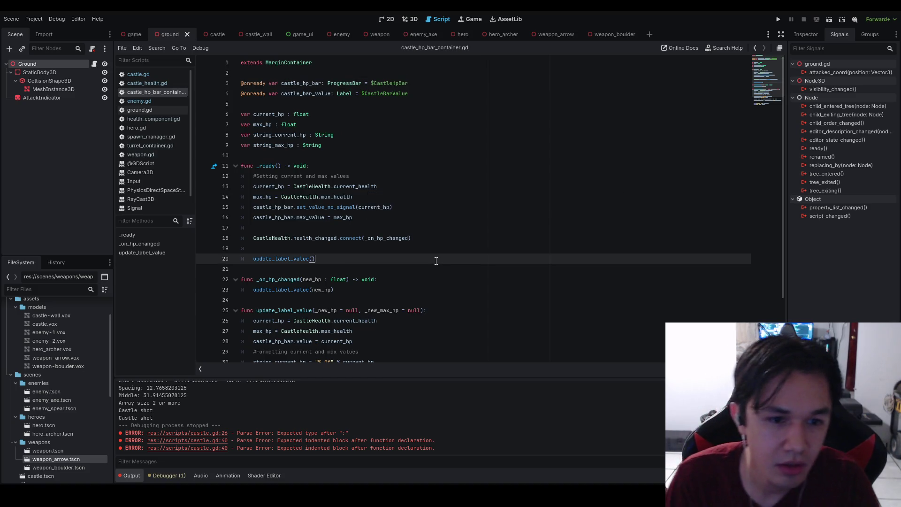
click(347, 238)
double_click(386, 238)
scroll(398, 242, down, 3)
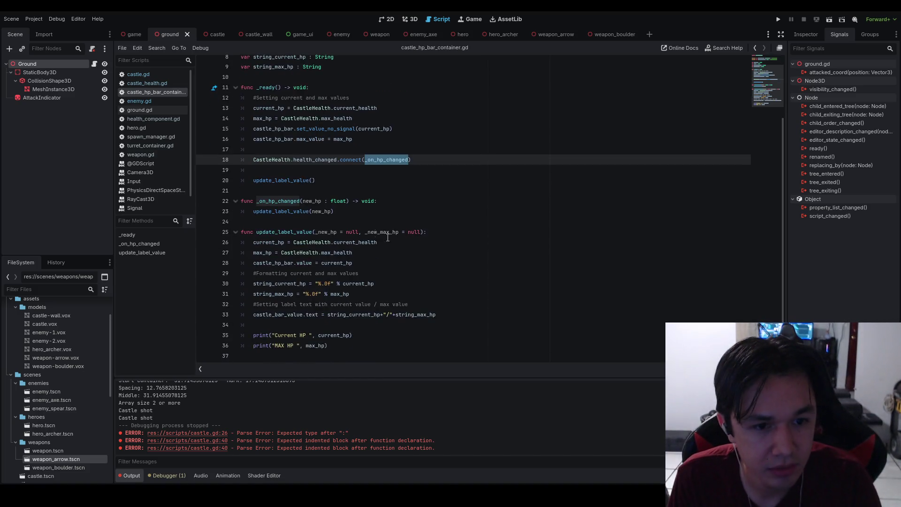
scroll(361, 212, up, 1)
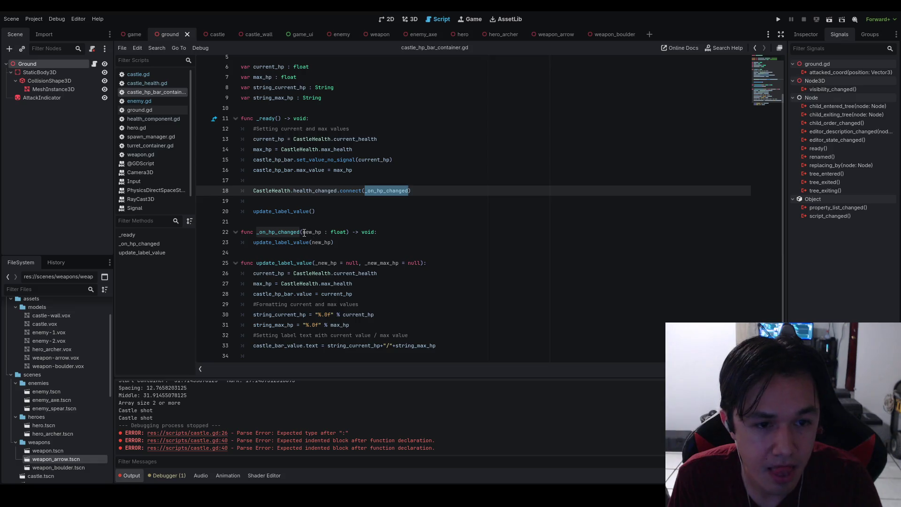
scroll(369, 239, up, 2)
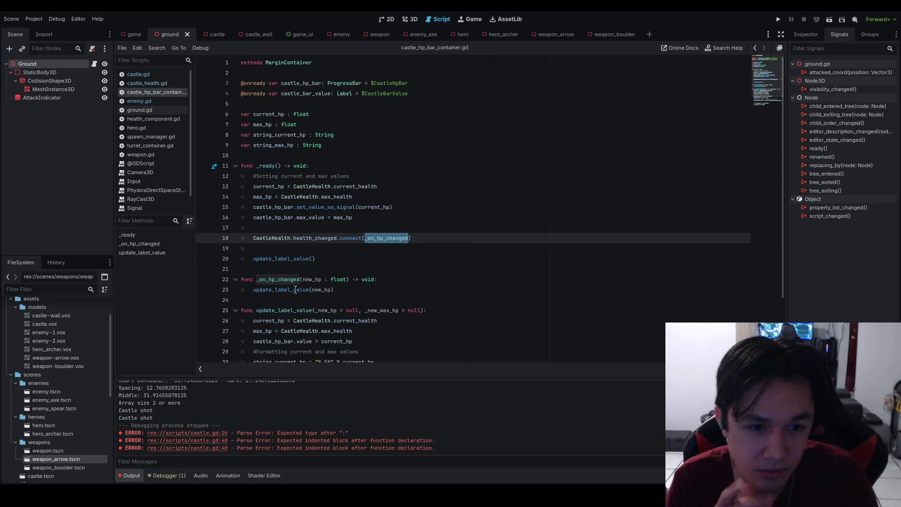
click(323, 280)
double_click(339, 279)
double_click(311, 279)
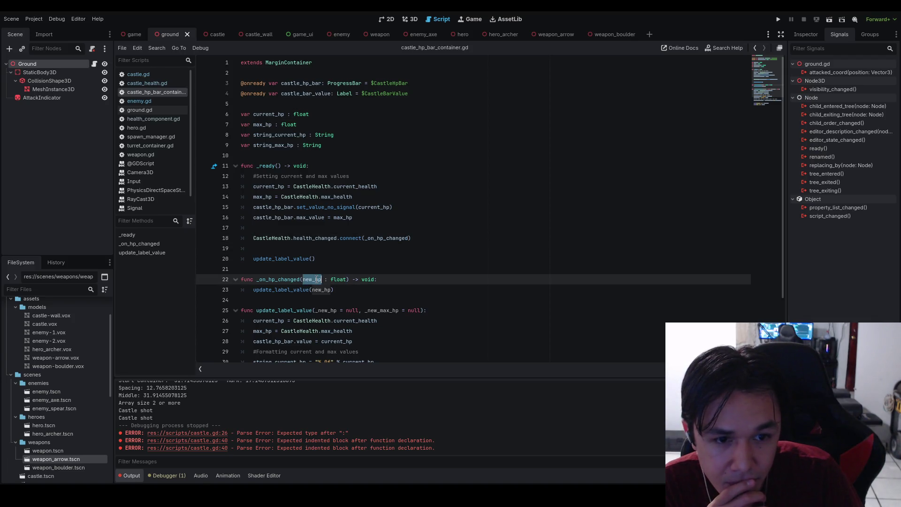
click(153, 75)
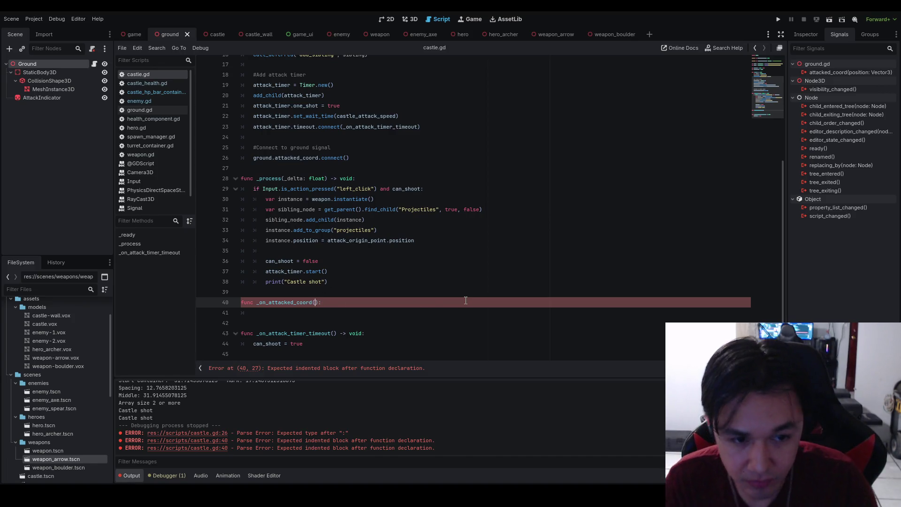
Make the handler _on_attacked_coord(coord: Vector3) -> void printing coord, save, and run with F5
text(coord:)
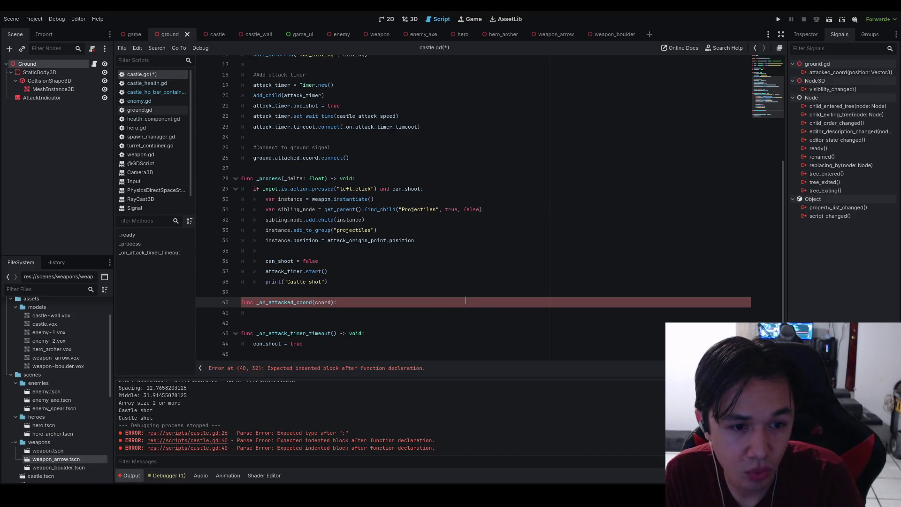
text(Vector3)
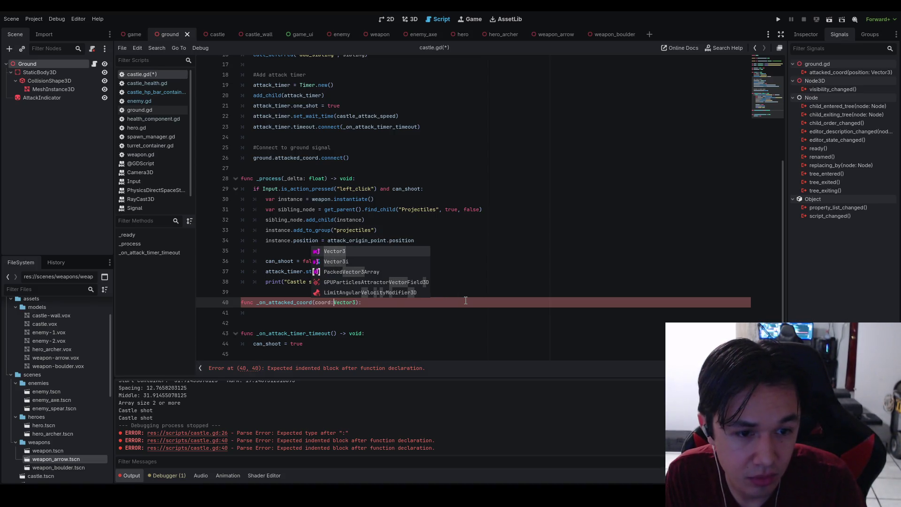
key(Return)
text(voi)
key(Return)
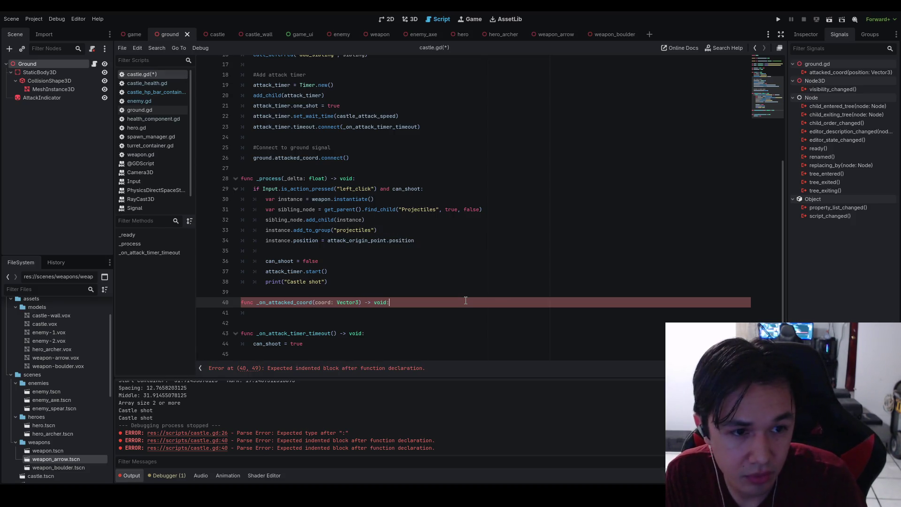
key(Return)
key(Delete)
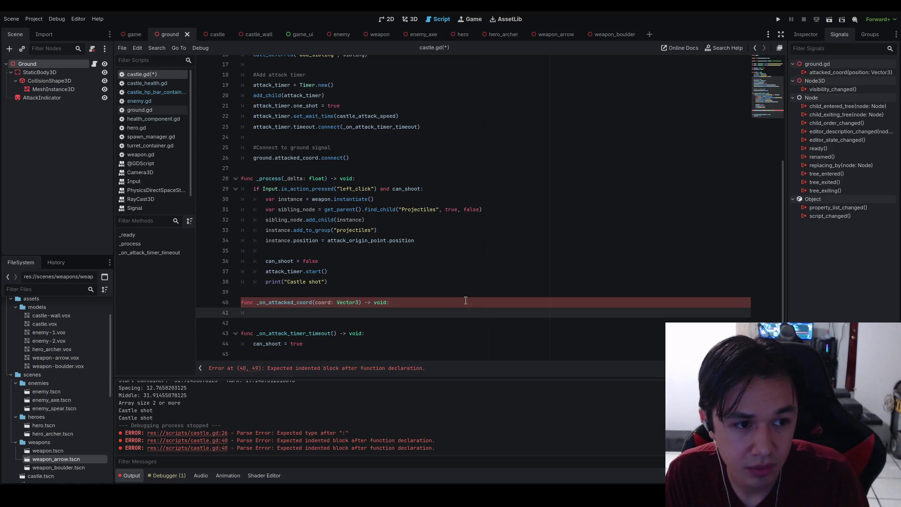
text(print(coord)
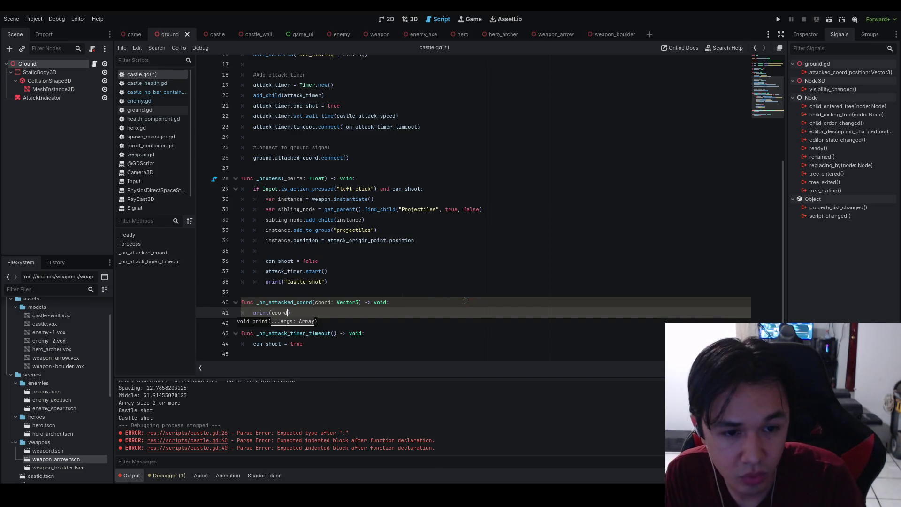
key(ctrl+s)
scroll(366, 227, up, 1)
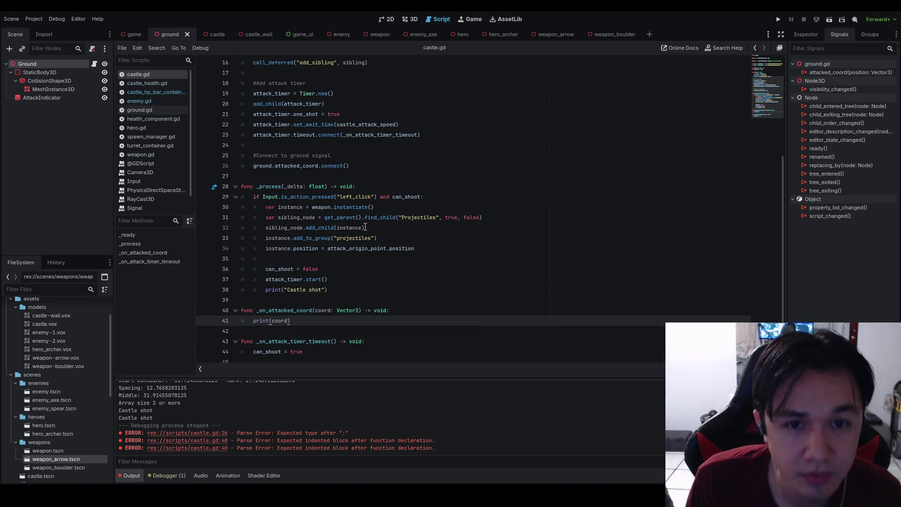
key(F5)
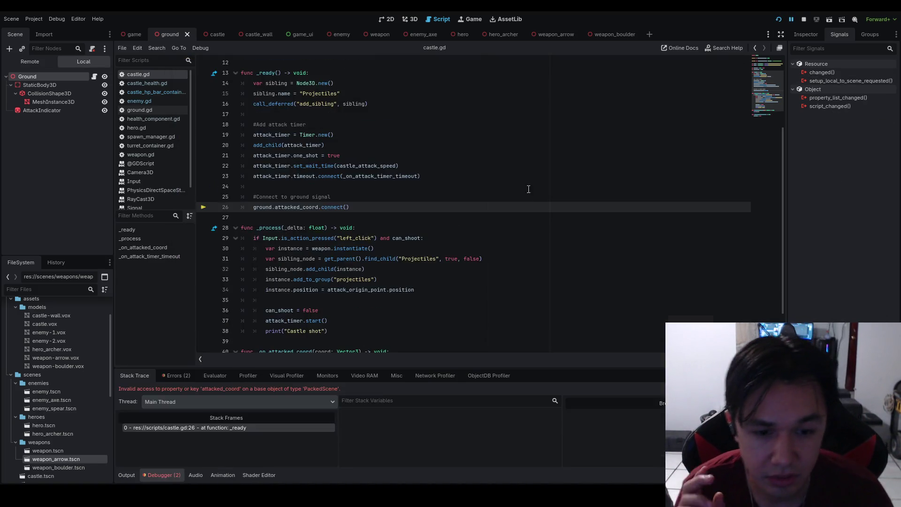
Silence the unused delta warning in ground.gd by renaming the parameter to _delta on line 12
click(185, 375)
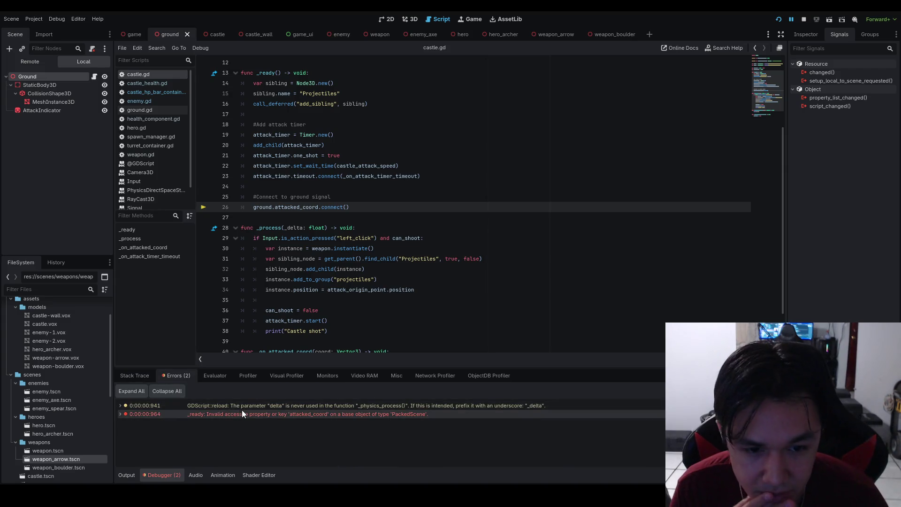
double_click(272, 407)
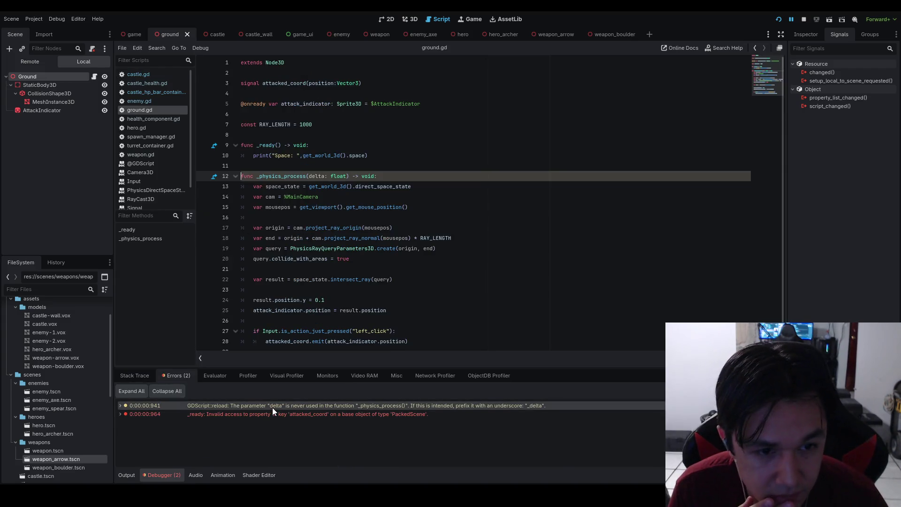
click(309, 176)
text(_)
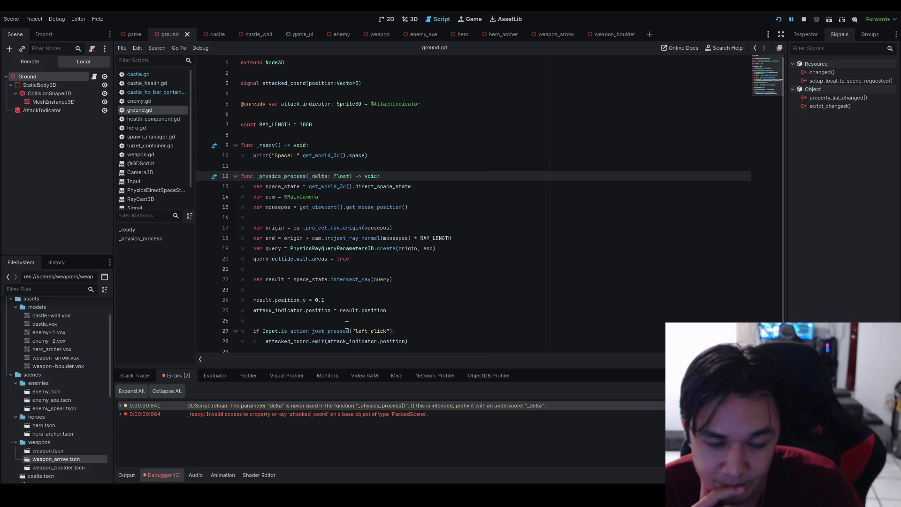
Go to castle.gd line 26 and show the full details of the invalid 'attacked_coord' access error
click(278, 414)
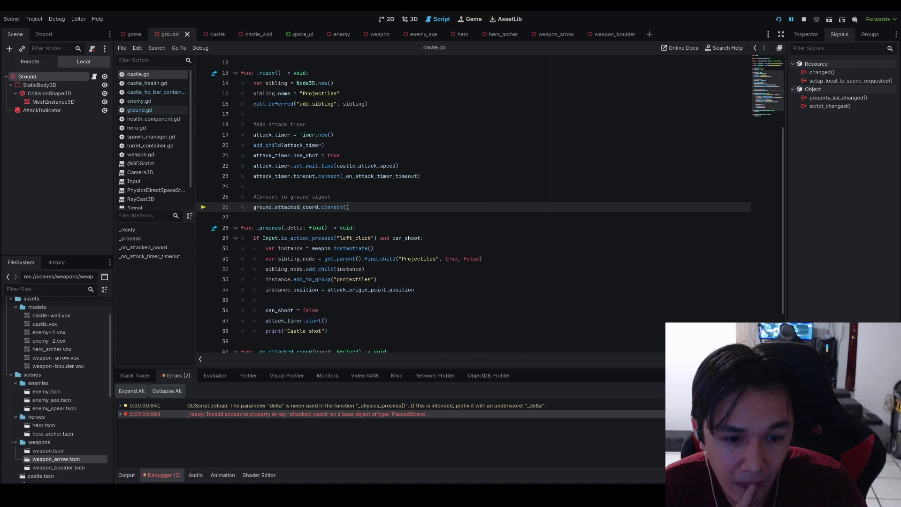
double_click(297, 207)
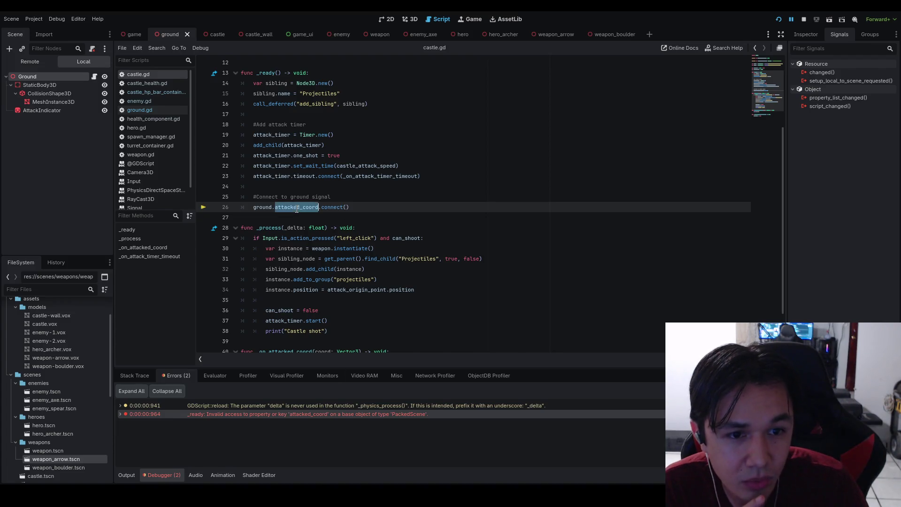
scroll(350, 211, up, 3)
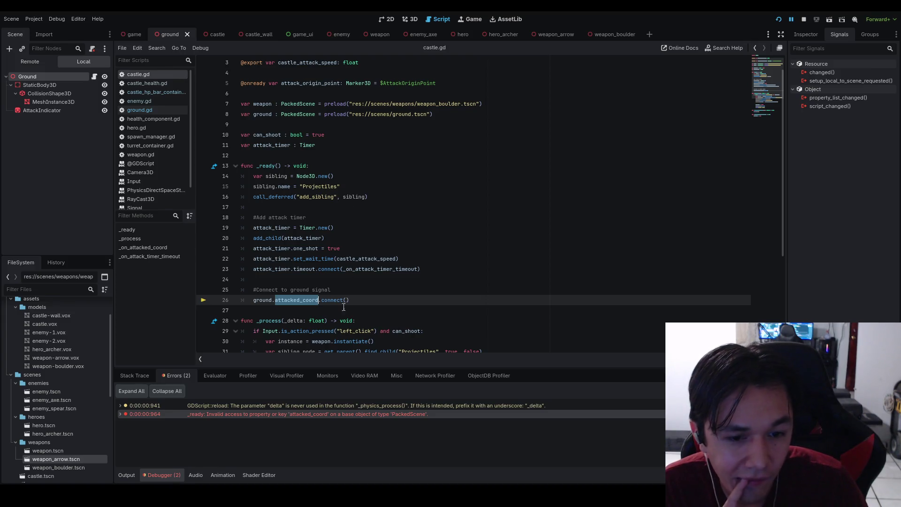
mouse_move(323, 416)
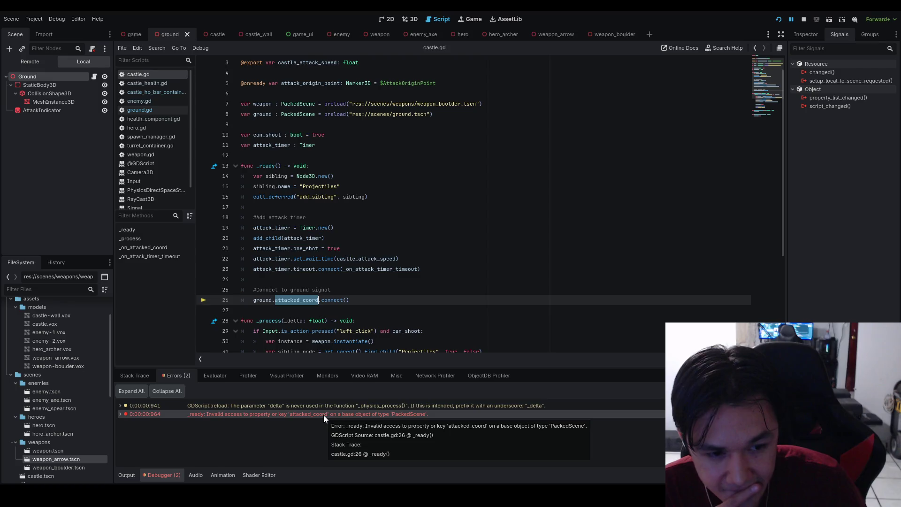
click(358, 298)
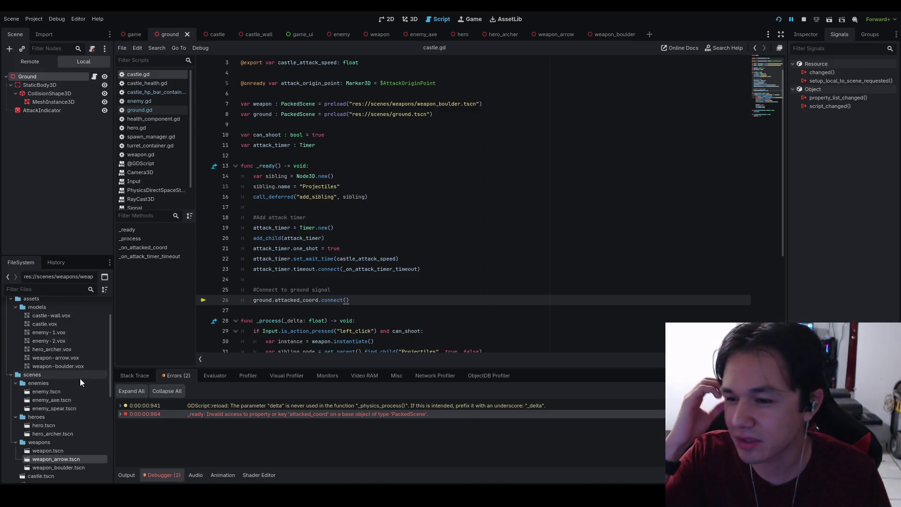
click(384, 299)
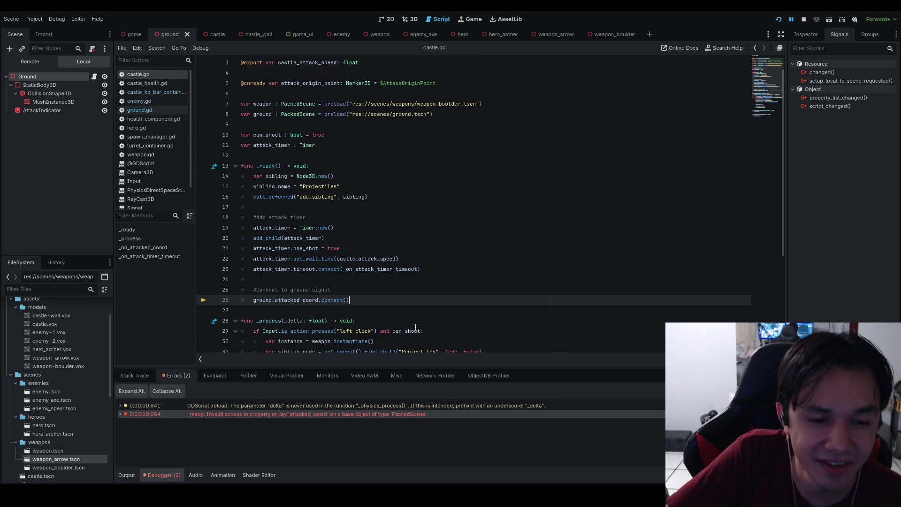
Copy the _on_attacked_coord handler name into the connect() call on line 26
scroll(357, 303, down, 5)
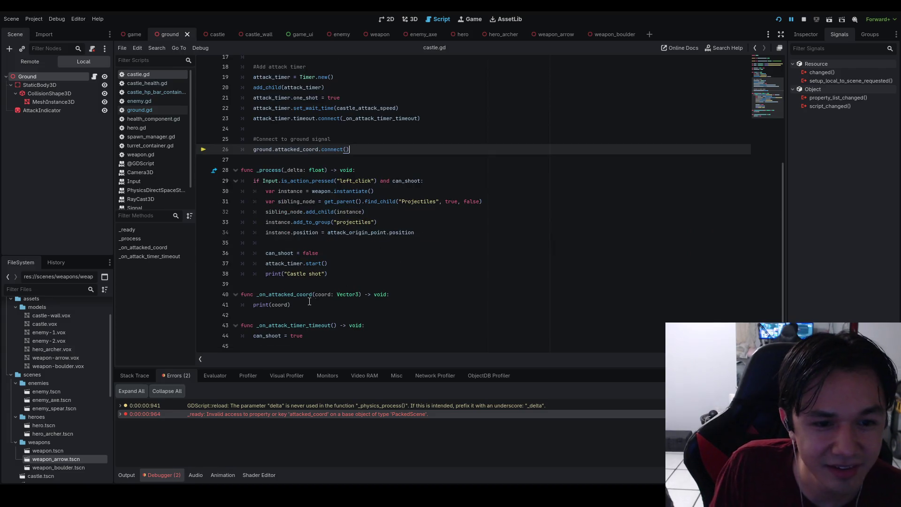
double_click(267, 294)
key(ctrl+c)
click(348, 150)
key(ctrl+v)
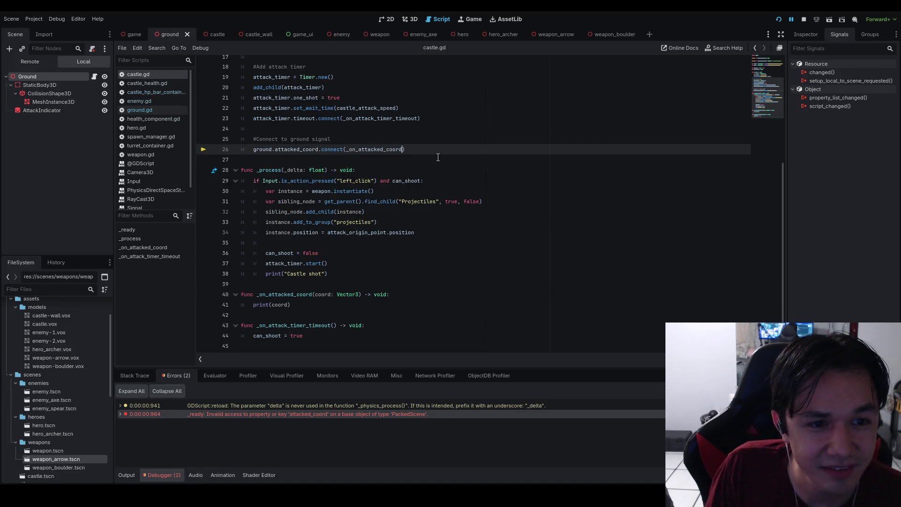
Run the project and check the resulting error in the debugger
click(778, 19)
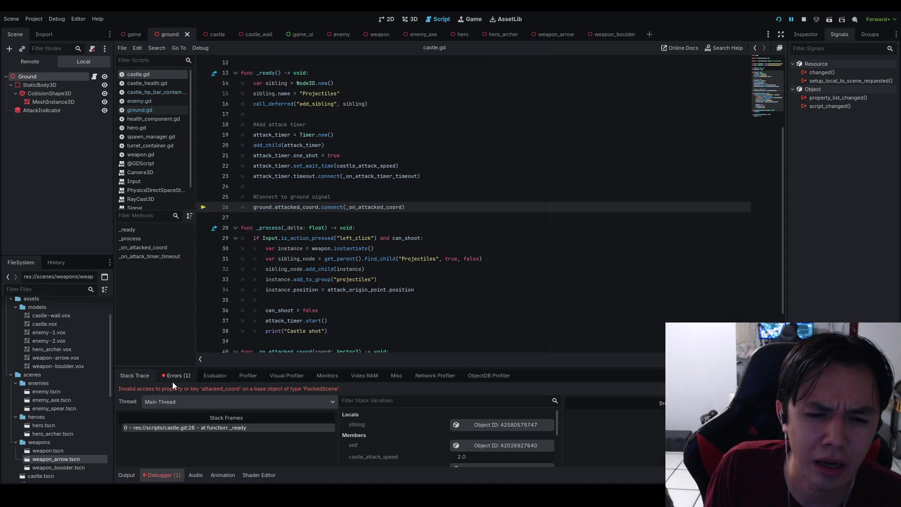
click(174, 376)
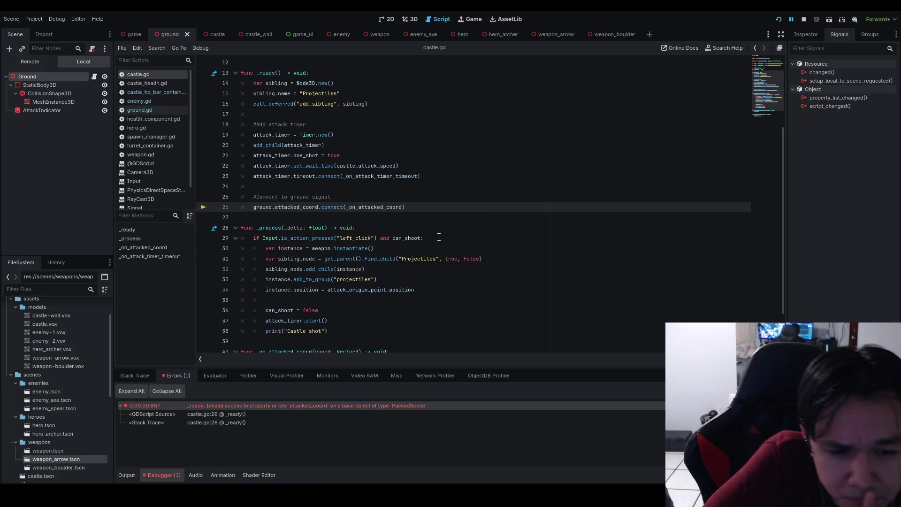
scroll(449, 297, up, 2)
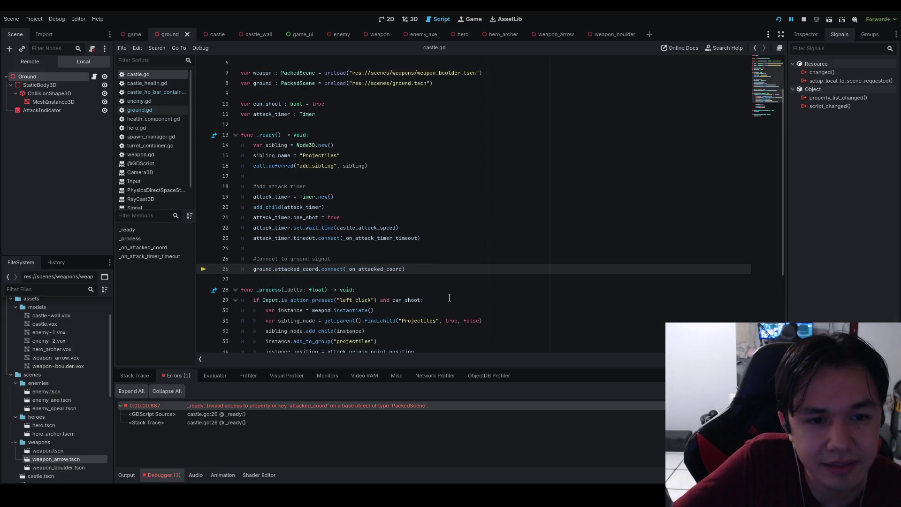
scroll(486, 258, up, 2)
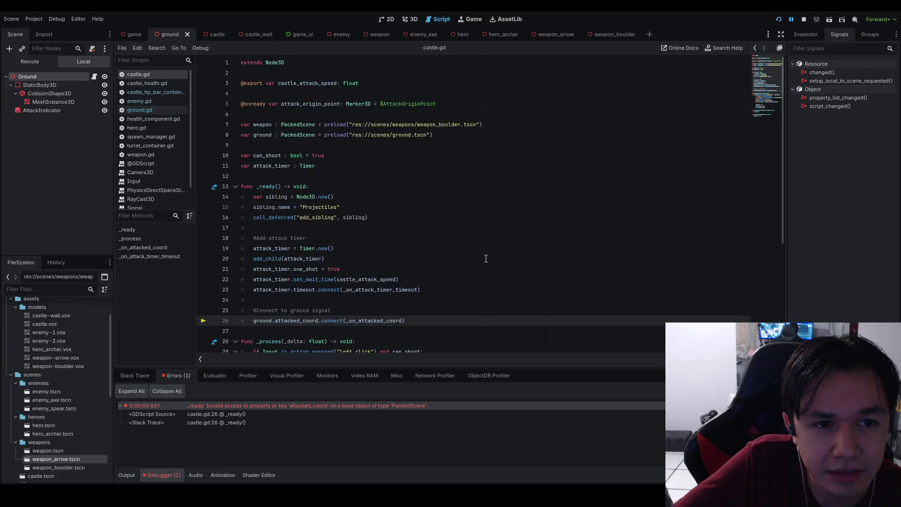
Inspect the PackedScene-typed ground preload declaration and bring up the game scene
double_click(291, 135)
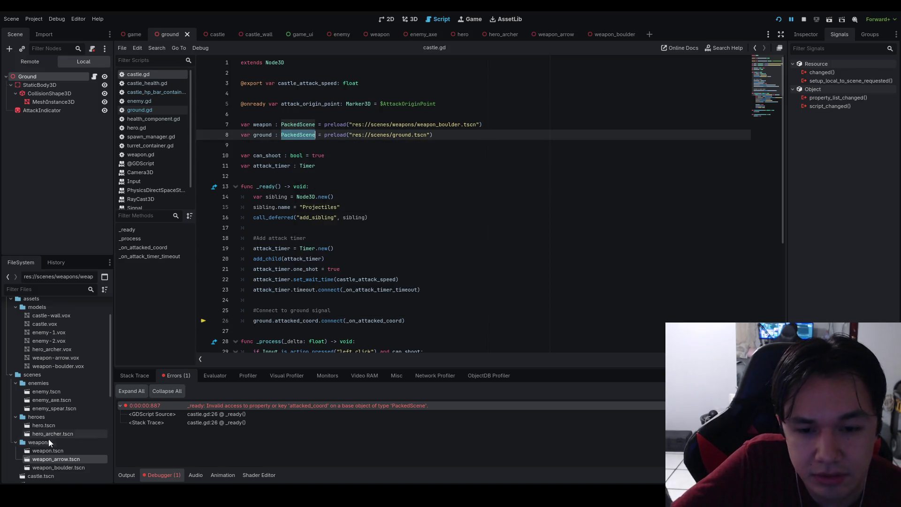
scroll(61, 425, down, 2)
scroll(72, 416, down, 2)
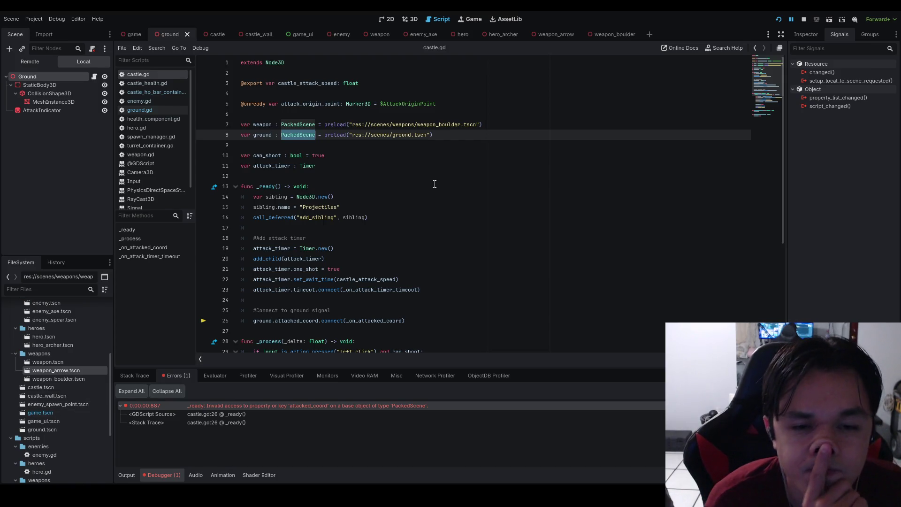
click(446, 137)
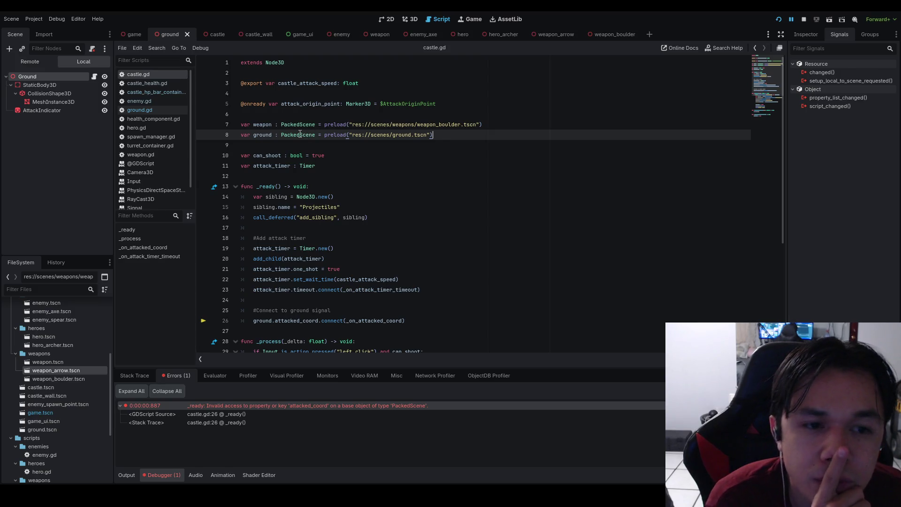
drag(475, 133, 484, 125)
click(485, 125)
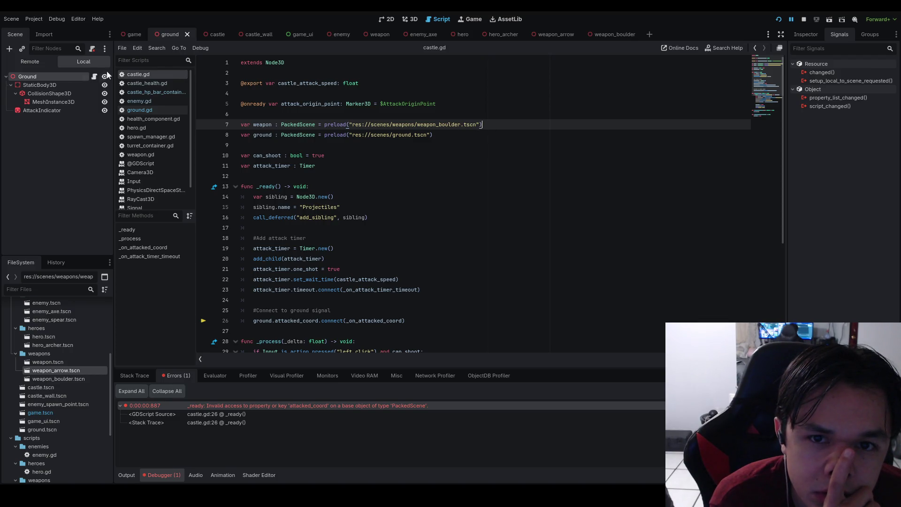
click(127, 34)
drag(470, 135, 491, 126)
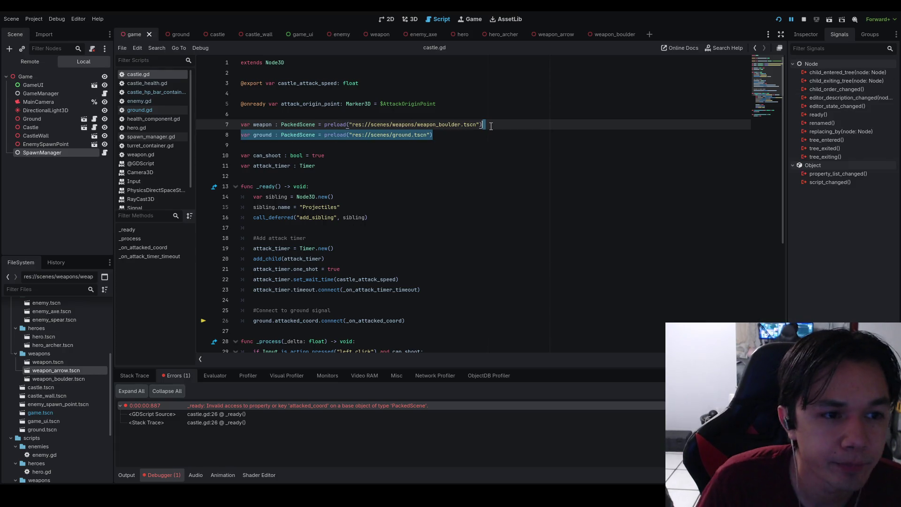
key(BackSpace)
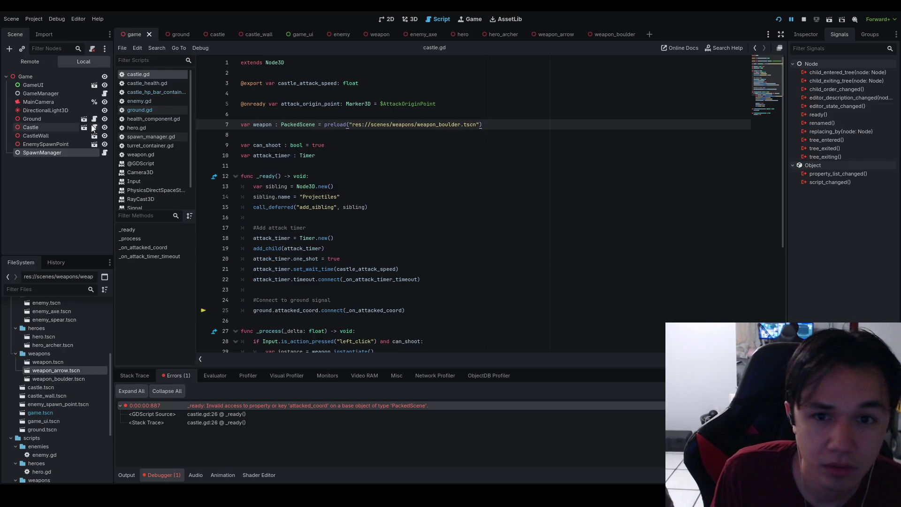
click(34, 118)
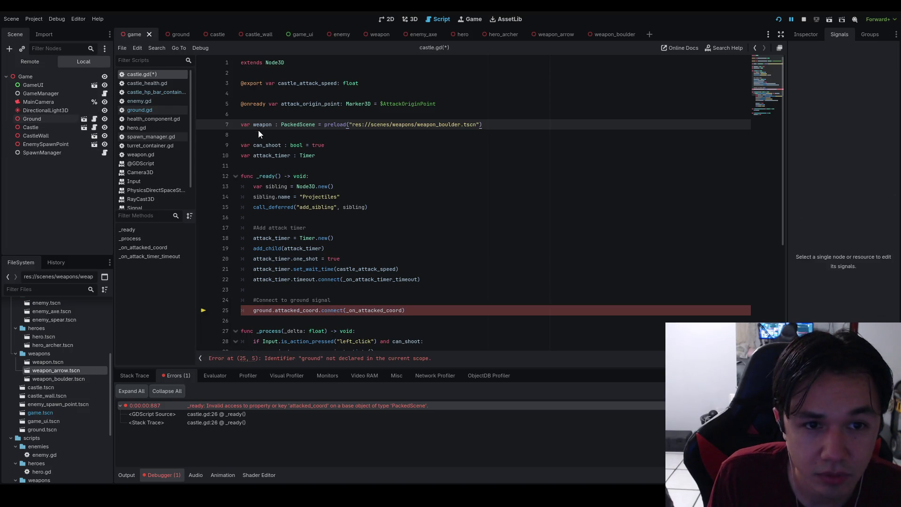
drag(35, 119, 247, 135)
key(ctrl+s)
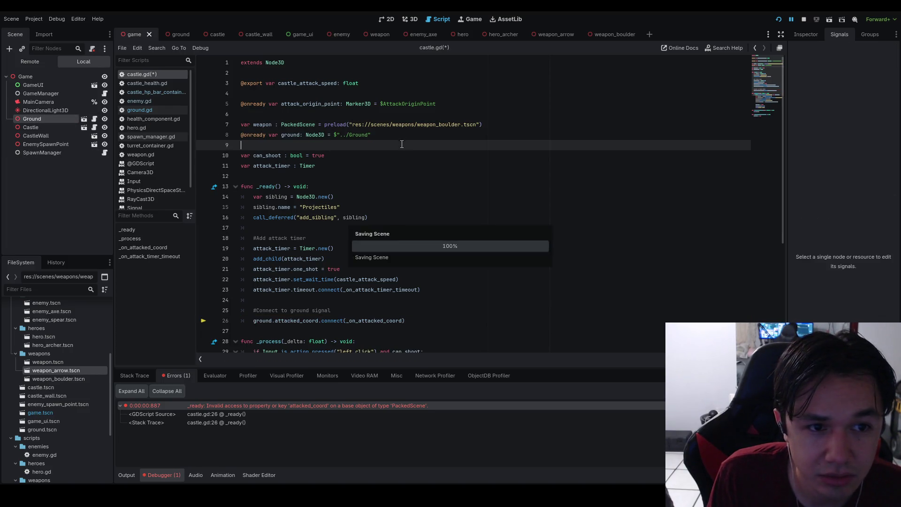
Move the ground reference line up and run the game again
scroll(400, 169, down, 5)
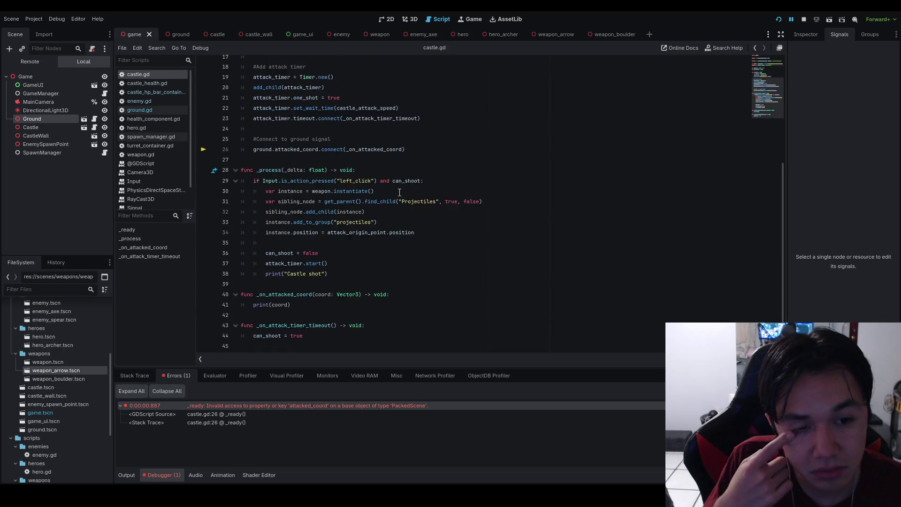
scroll(400, 192, up, 5)
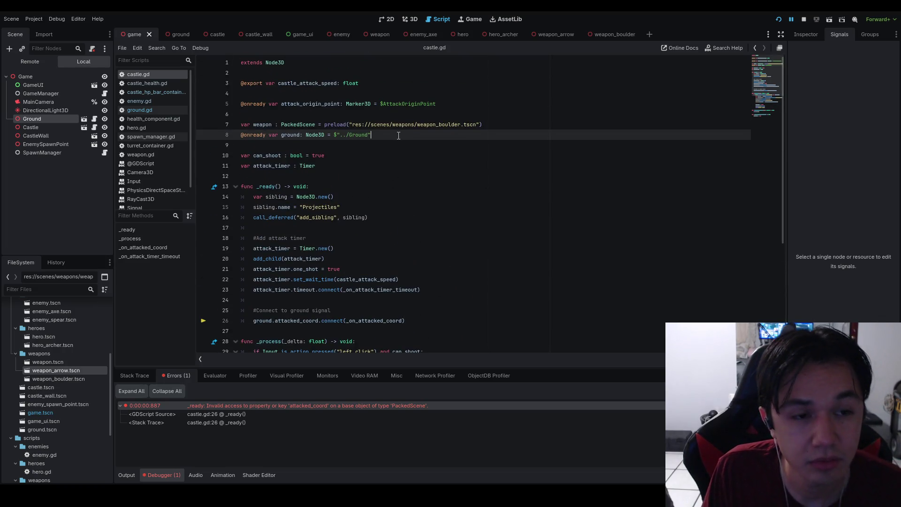
key(alt+Up)
key(alt+Up)
scroll(392, 149, down, 5)
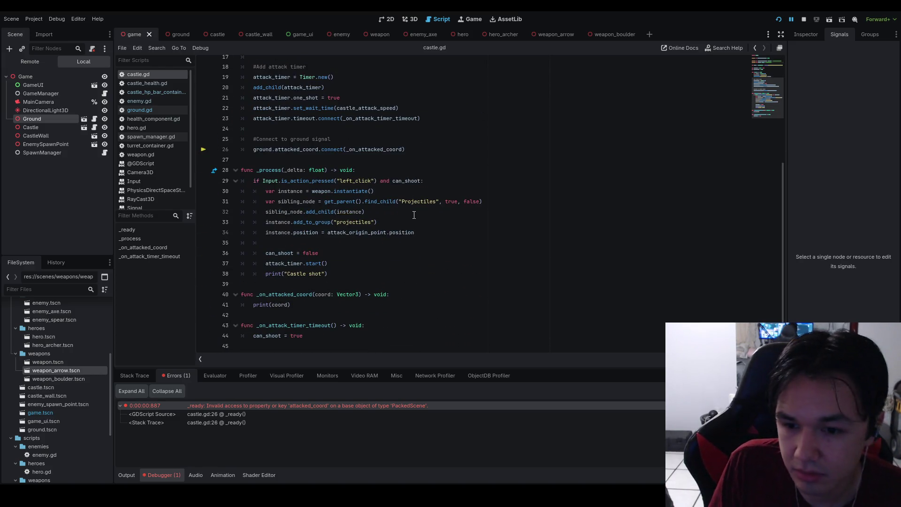
click(779, 18)
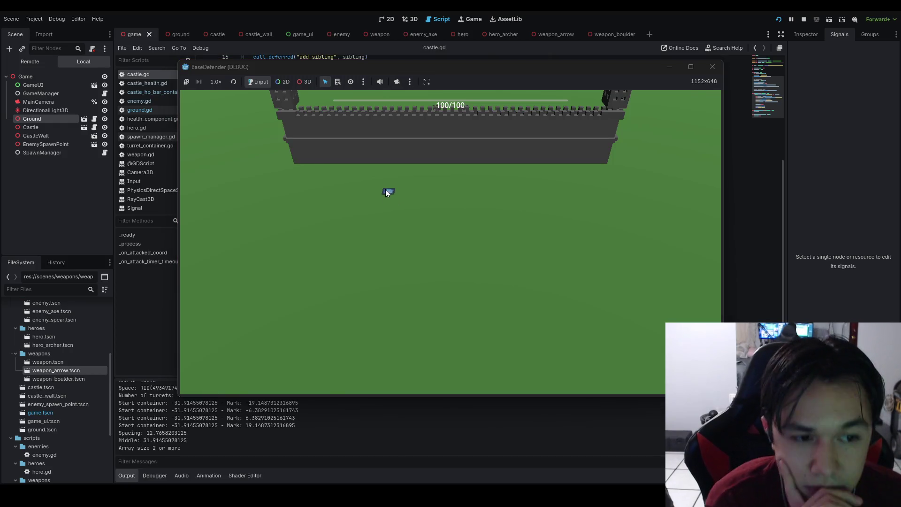
Click several ground spots to print their attacked coordinates, then close the running game
click(452, 259)
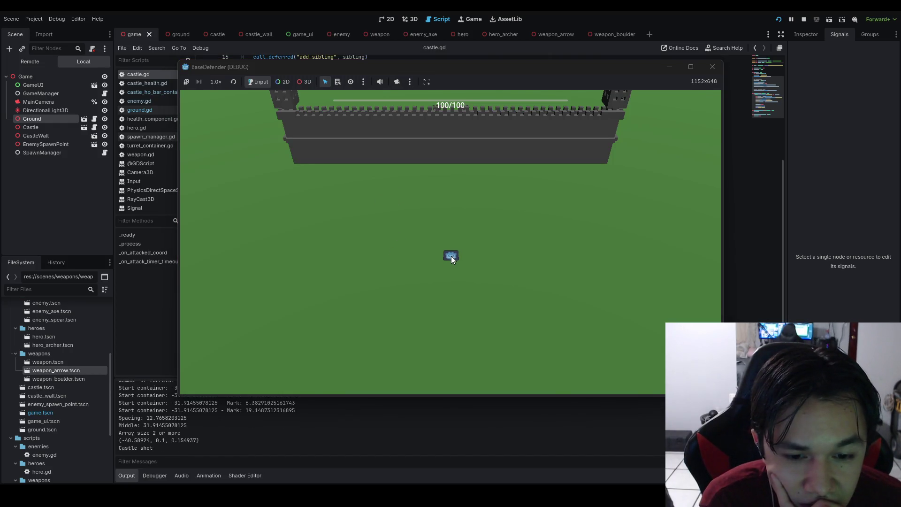
click(603, 258)
click(562, 219)
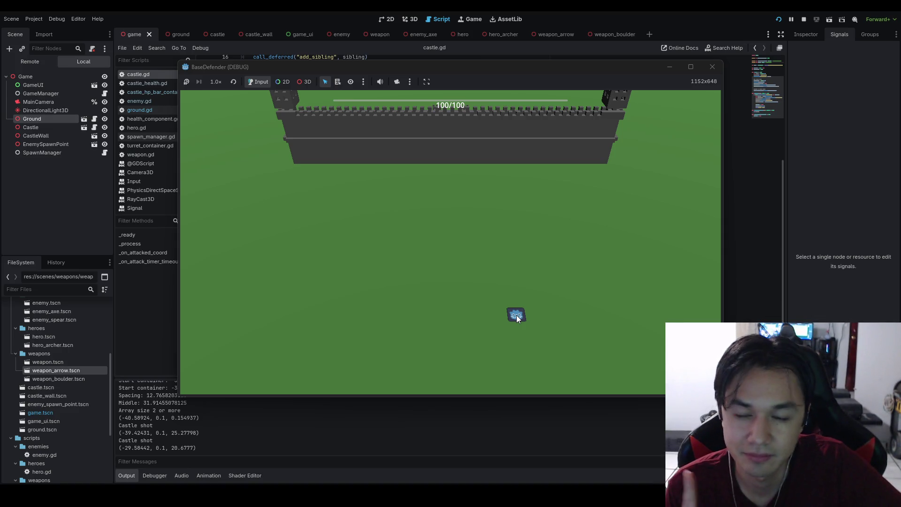
click(381, 273)
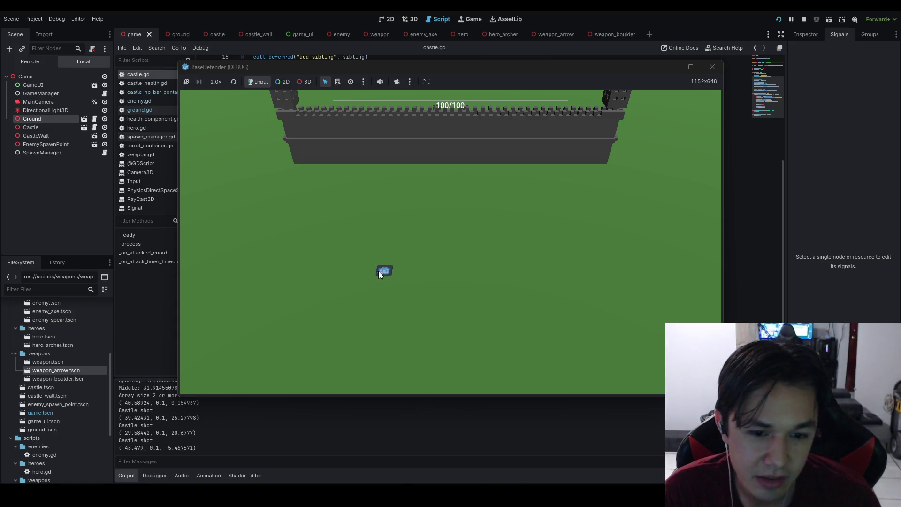
click(372, 268)
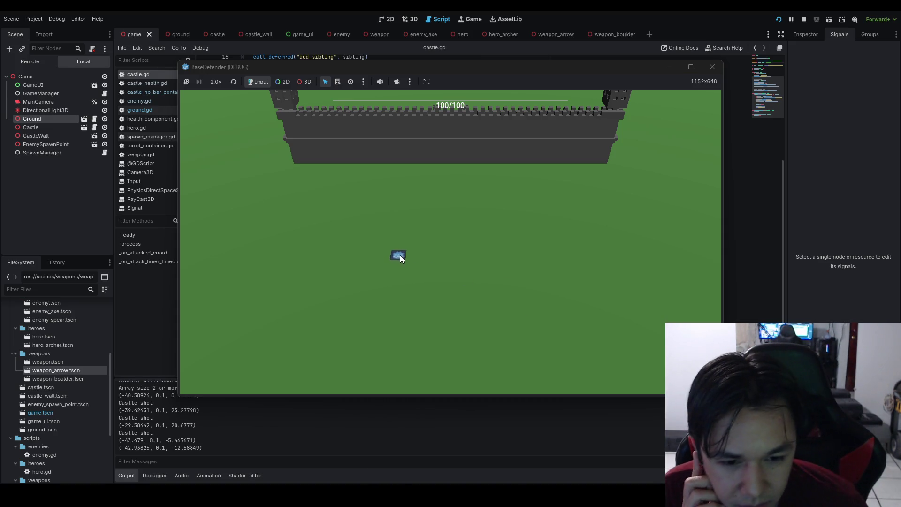
click(406, 252)
click(406, 253)
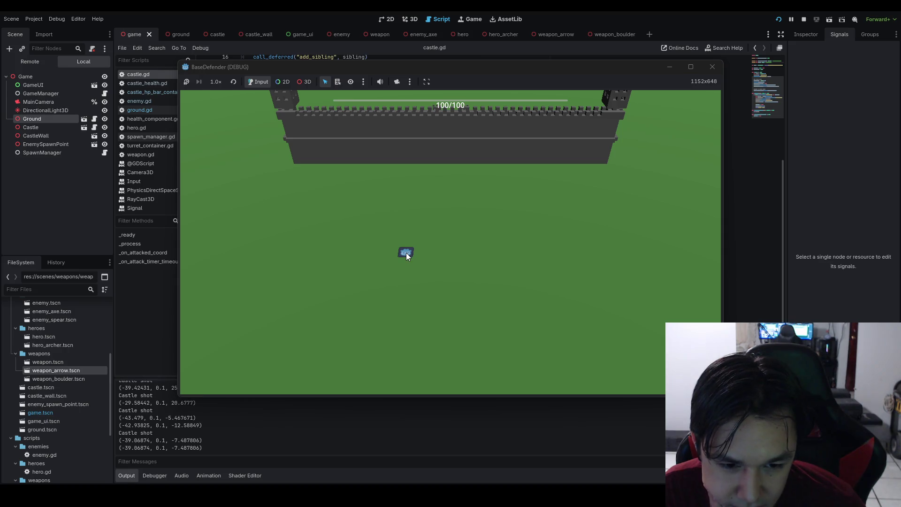
click(406, 252)
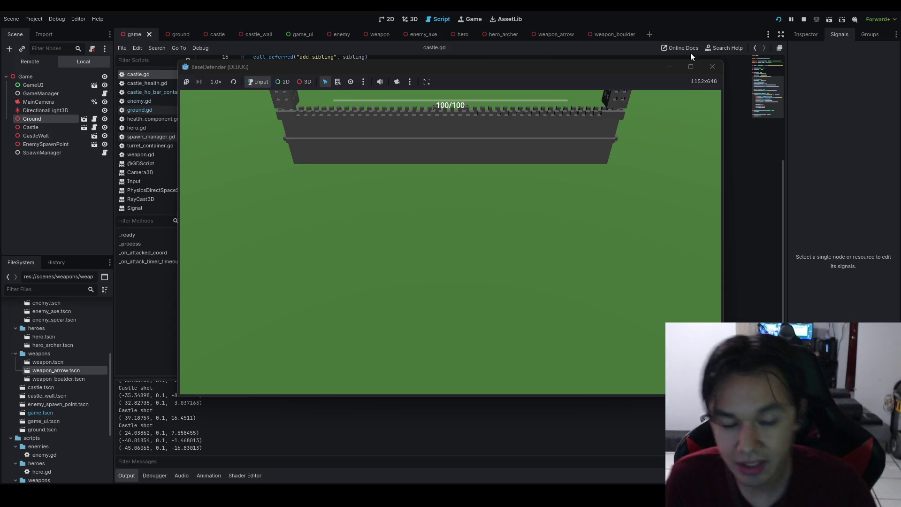
click(712, 67)
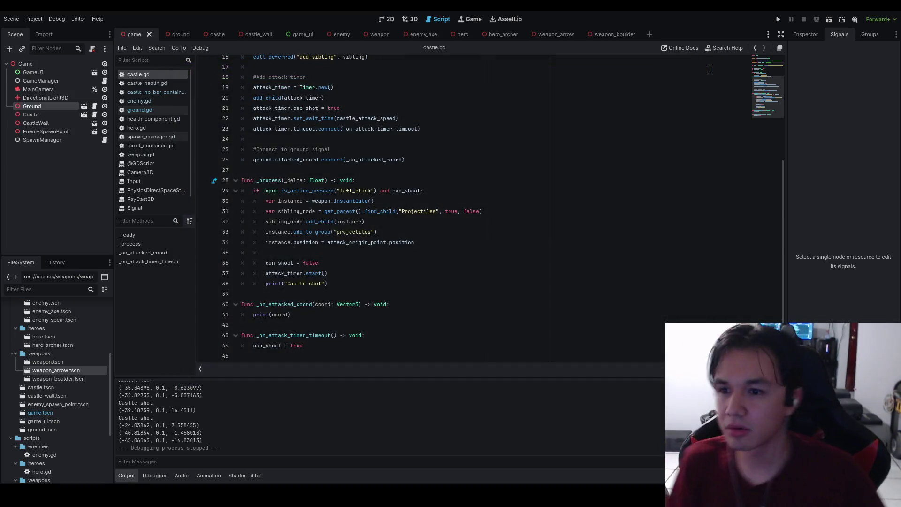
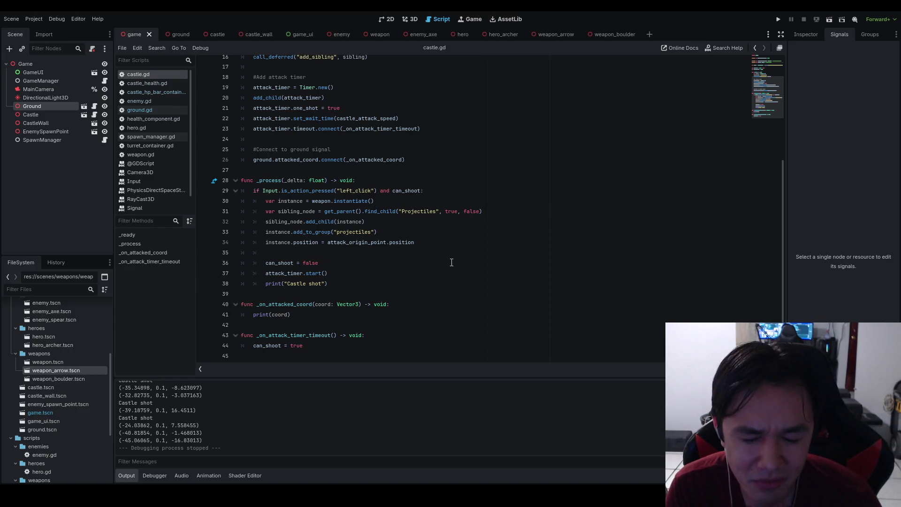
Start a new line 36 below the positioning code with instance.move, briefly trying instance.tra
click(443, 241)
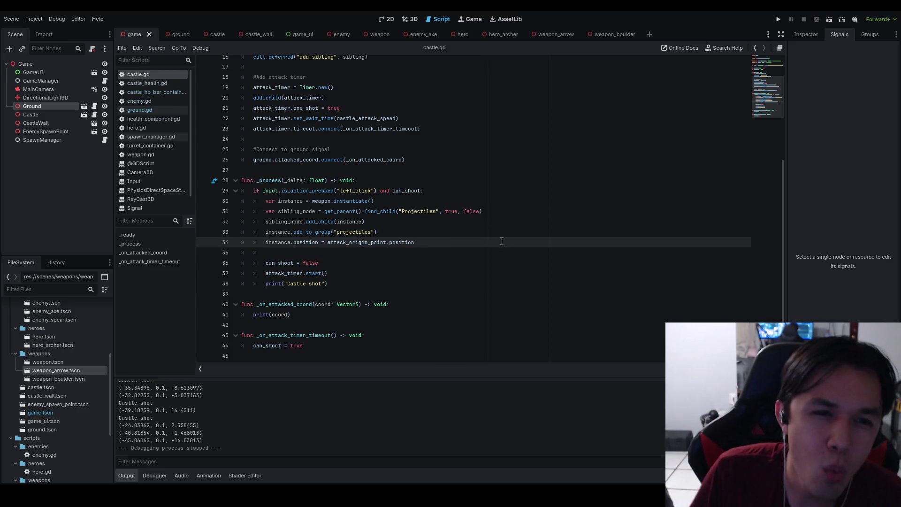
scroll(503, 235, up, 5)
scroll(486, 216, down, 5)
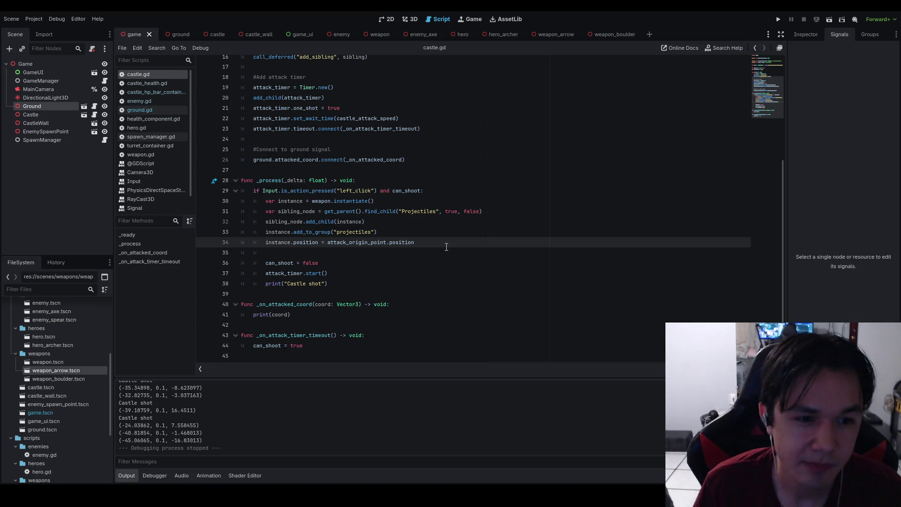
key(Return)
key(Return)
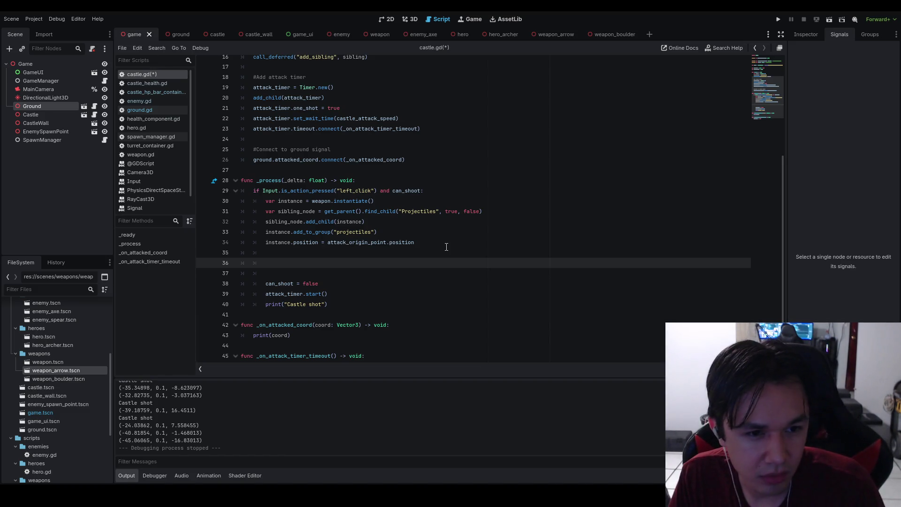
text(instance.)
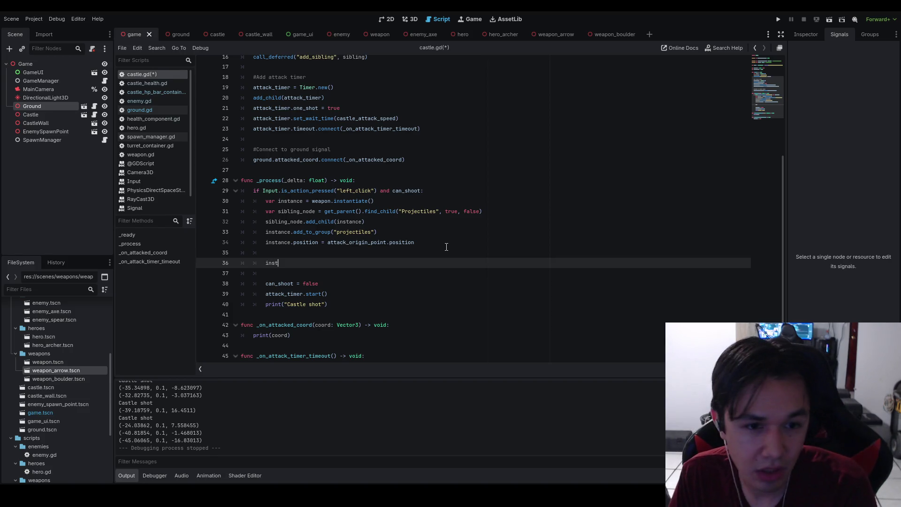
text(move)
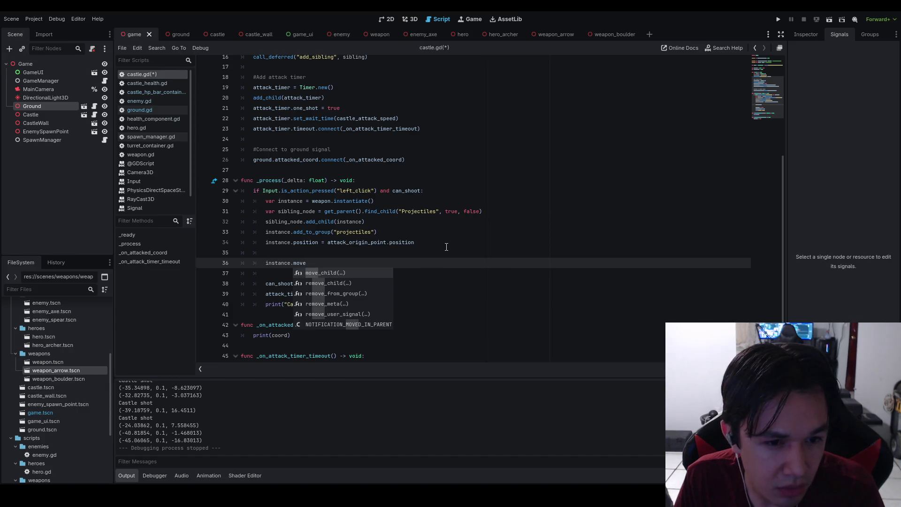
key(BackSpace)
key(BackSpace)
key(BackSpace)
text(tra)
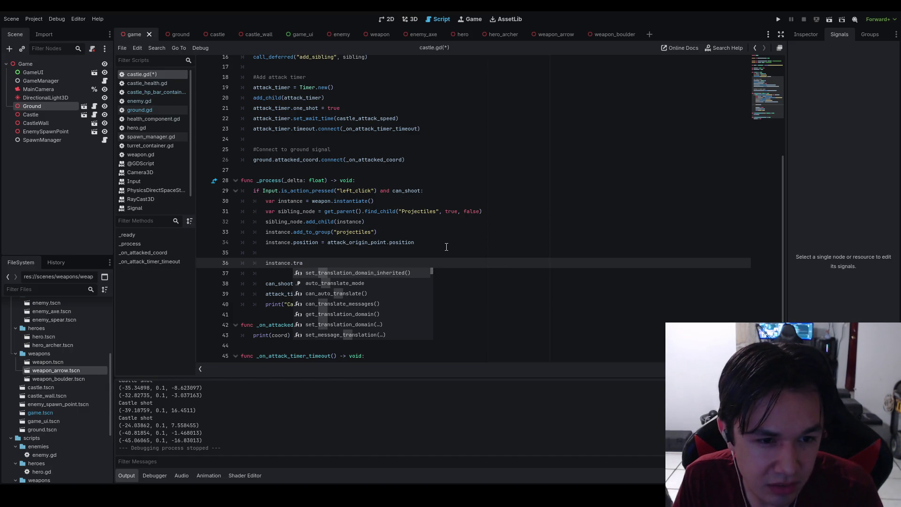
key(BackSpace)
key(BackSpace)
key(BackSpace)
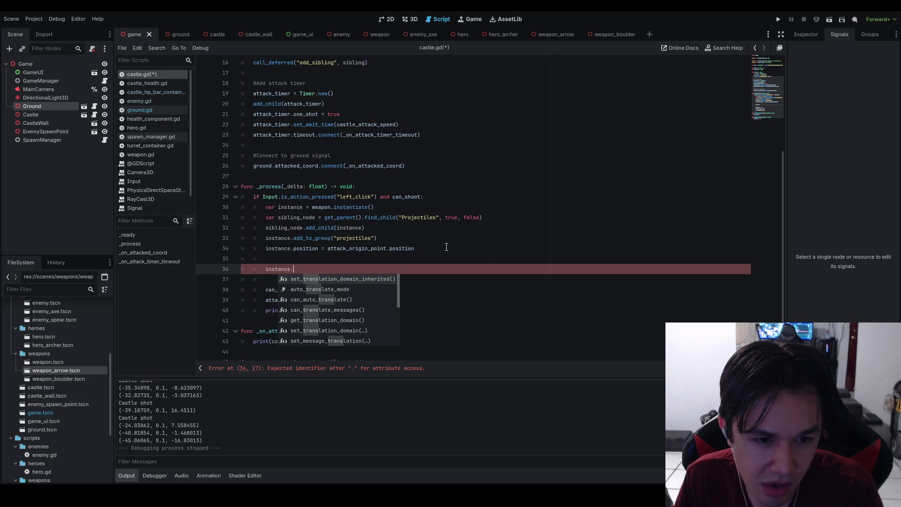
text(move)
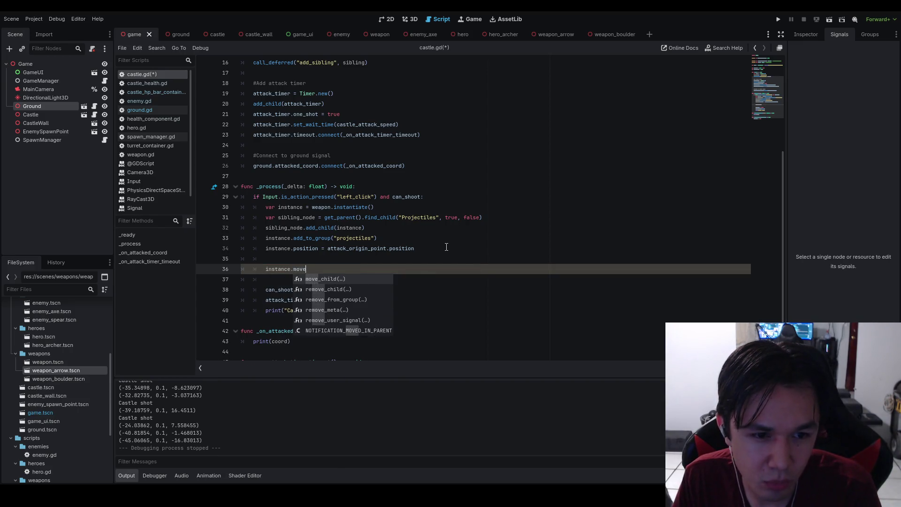
text(to)
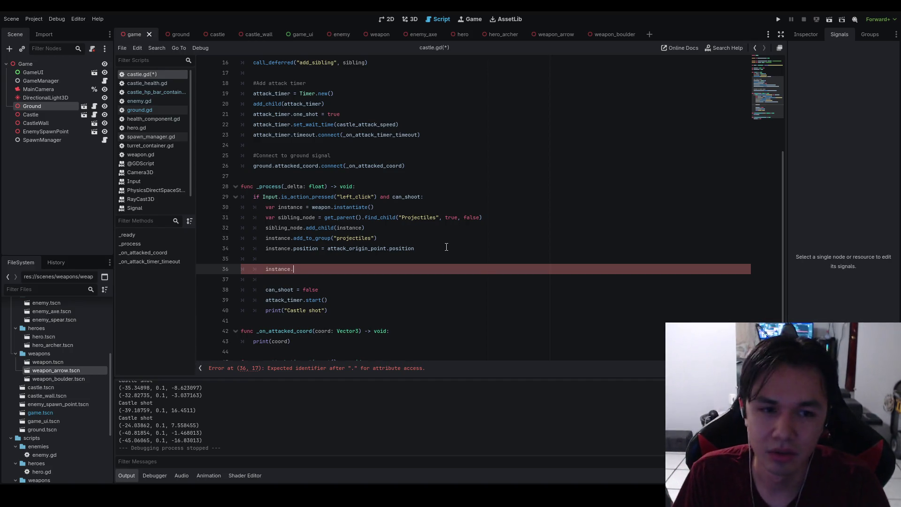
Select the unfinished instance. text on line 36
key(shift+Home)
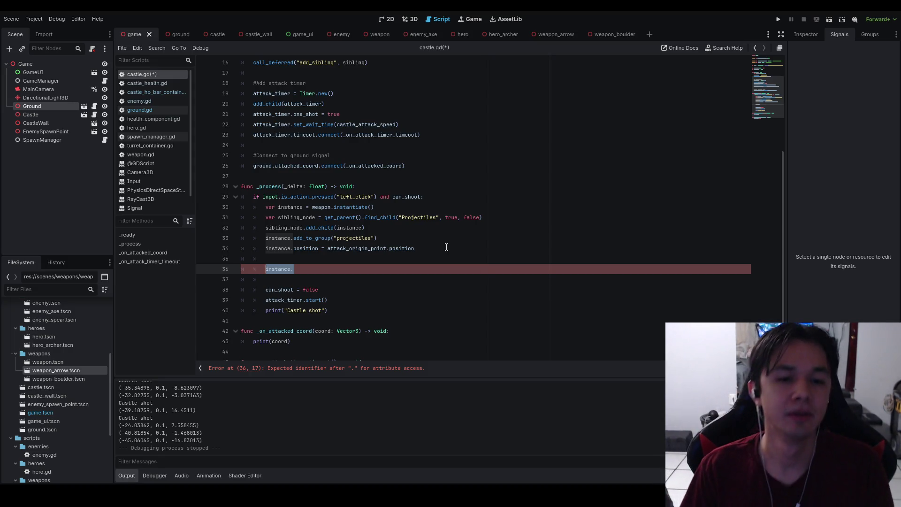
Delete the selected instance. text so line 36 is blank
key(End)
key(shift+Home)
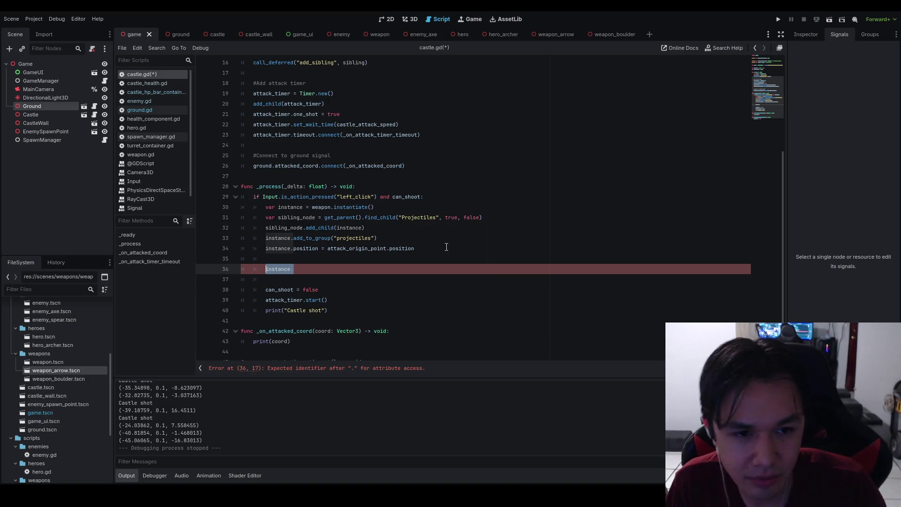
key(End)
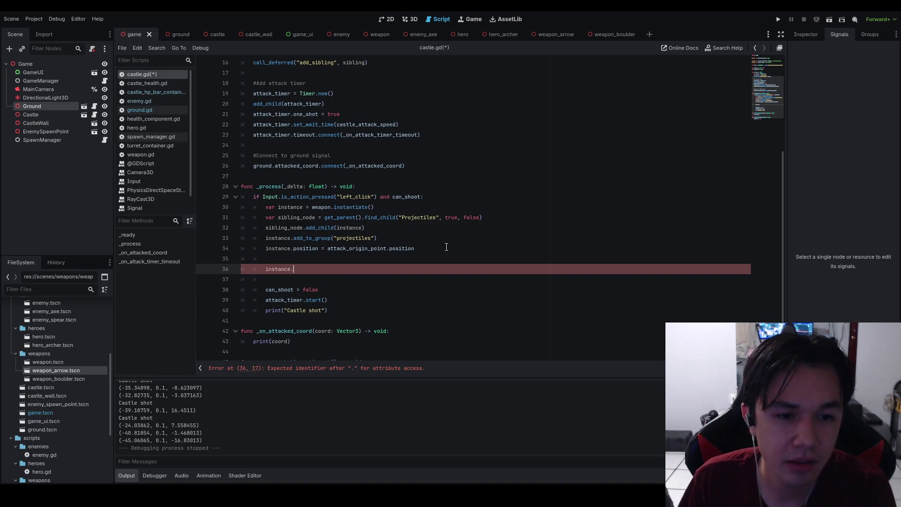
key(shift+Home)
key(BackSpace)
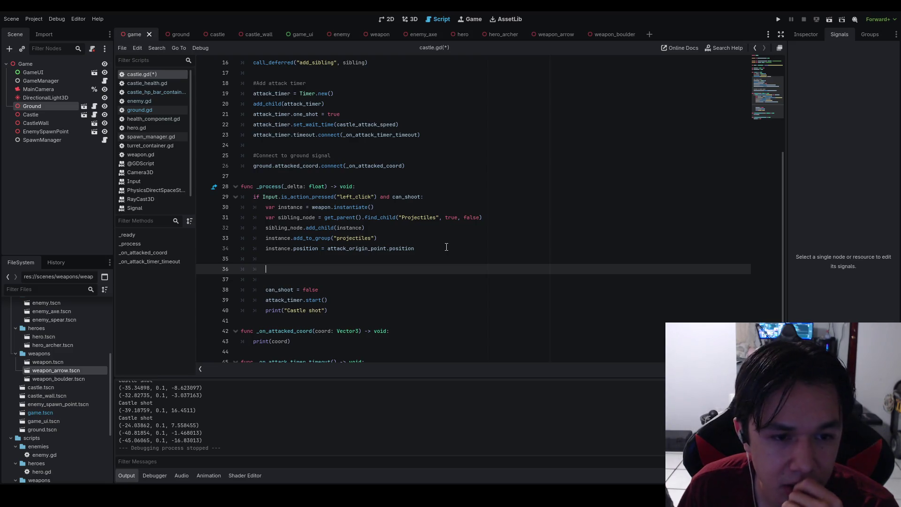
Retype instance. on line 36 using the instance autocomplete suggestion
text(ins)
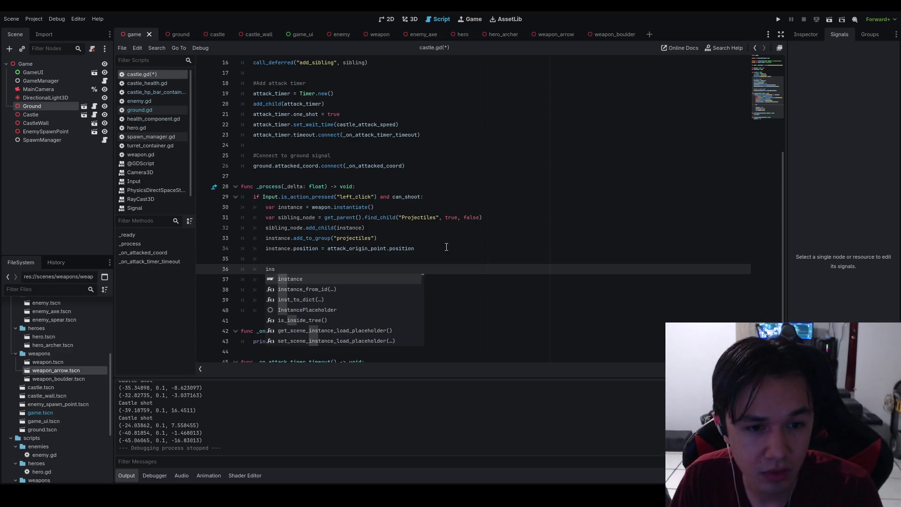
key(Return)
text(.)
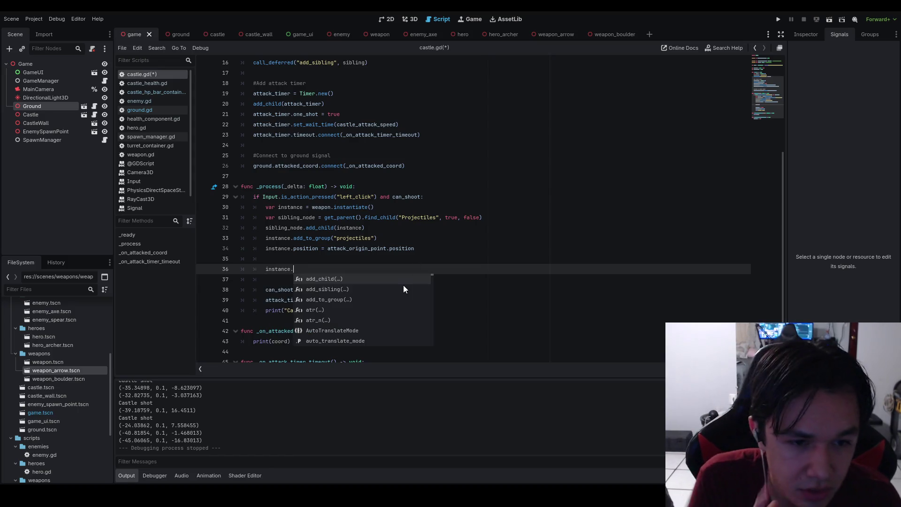
Browse the instance's autocomplete member list, then continue the line with position
scroll(403, 295, down, 5)
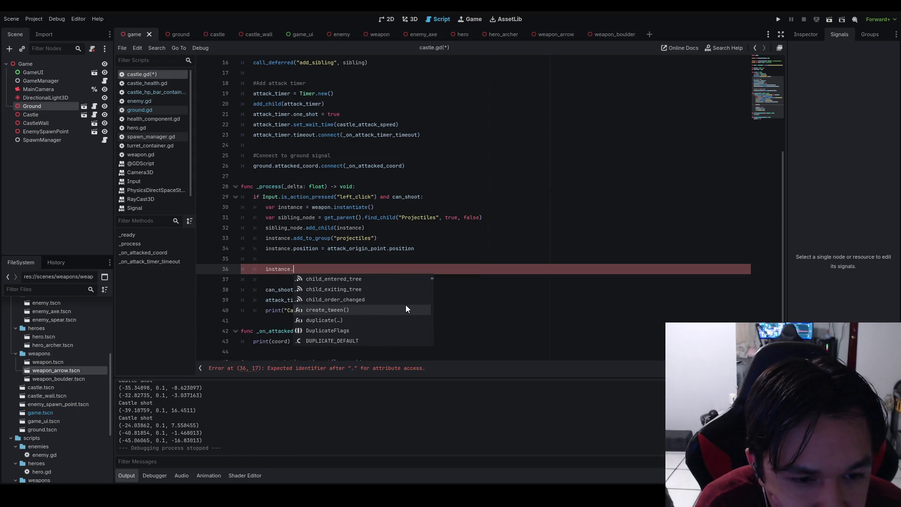
scroll(406, 306, down, 4)
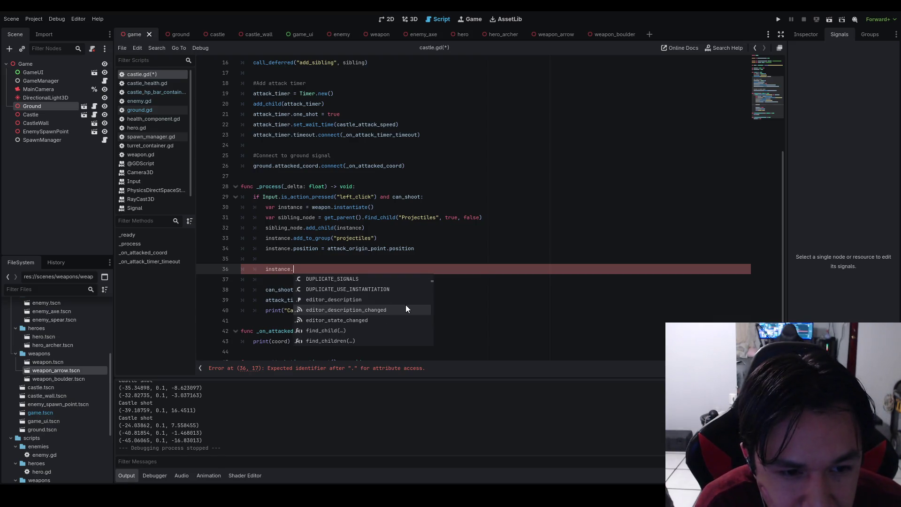
scroll(406, 306, down, 1)
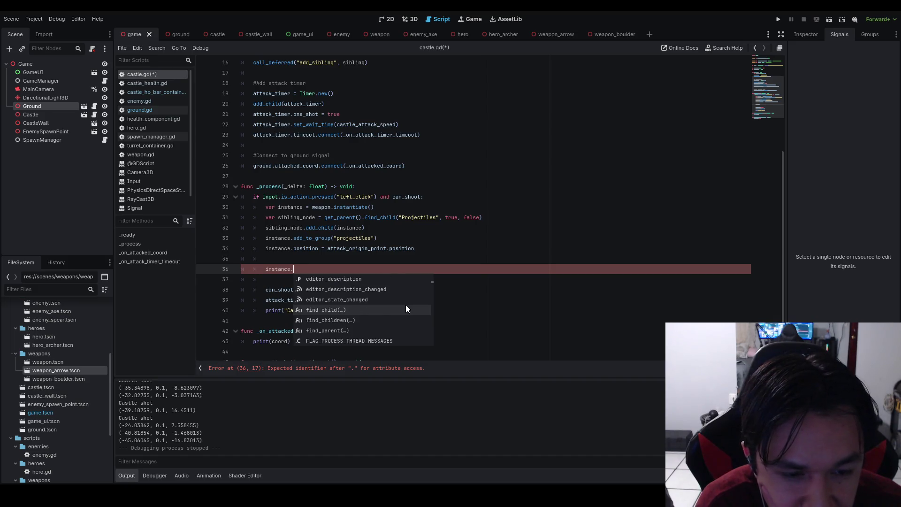
scroll(406, 305, down, 2)
scroll(405, 306, down, 2)
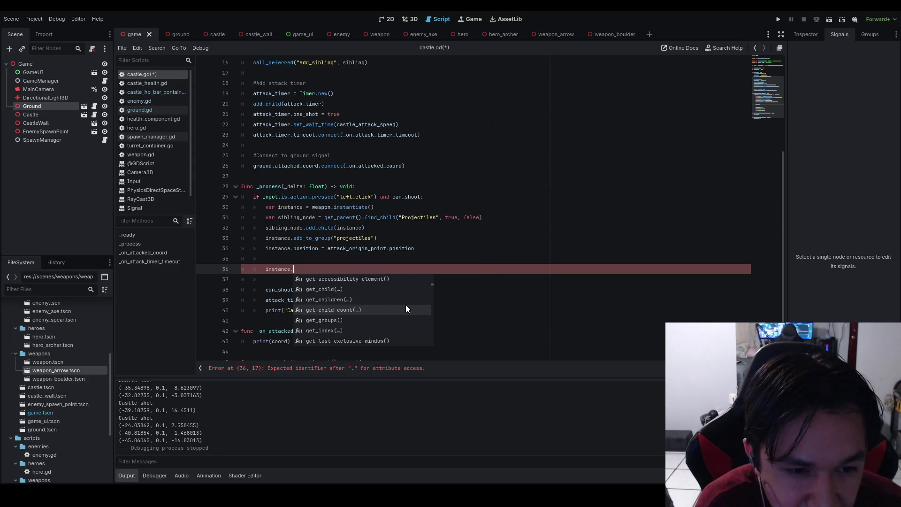
scroll(406, 305, down, 2)
scroll(405, 305, down, 5)
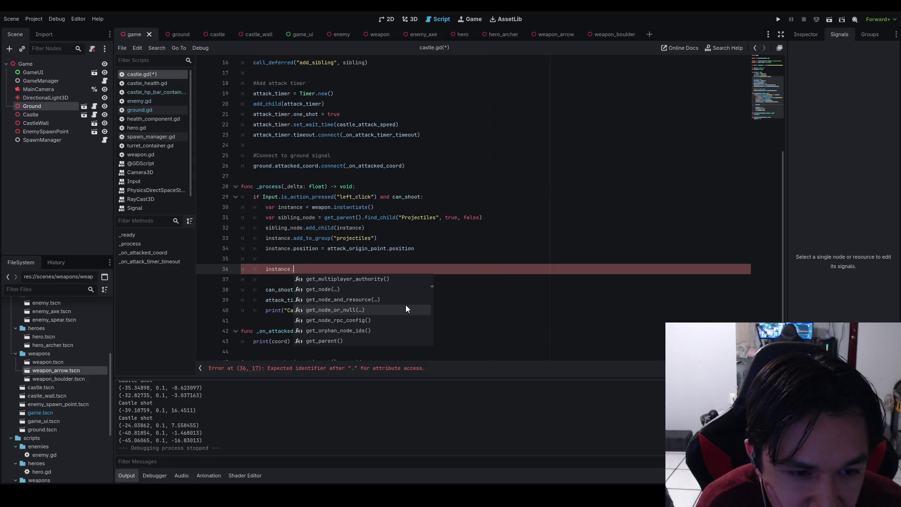
scroll(406, 306, down, 4)
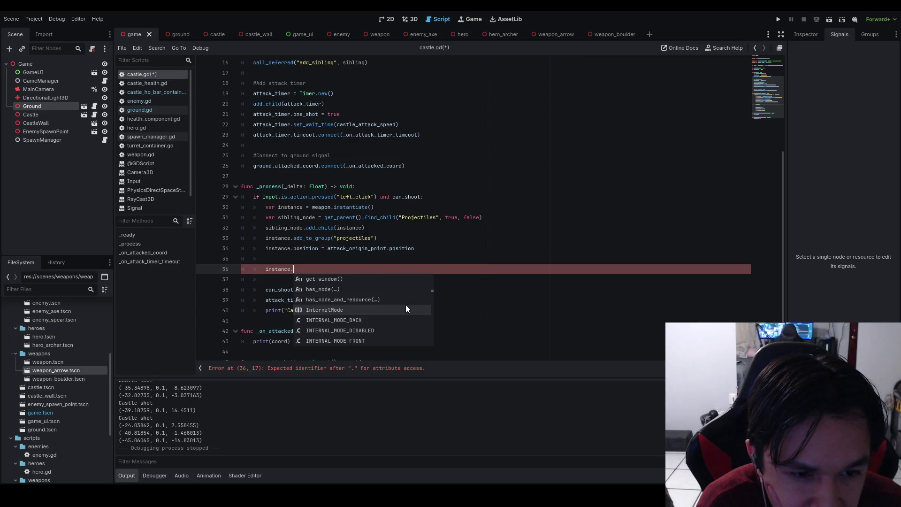
scroll(406, 305, down, 5)
scroll(405, 305, down, 3)
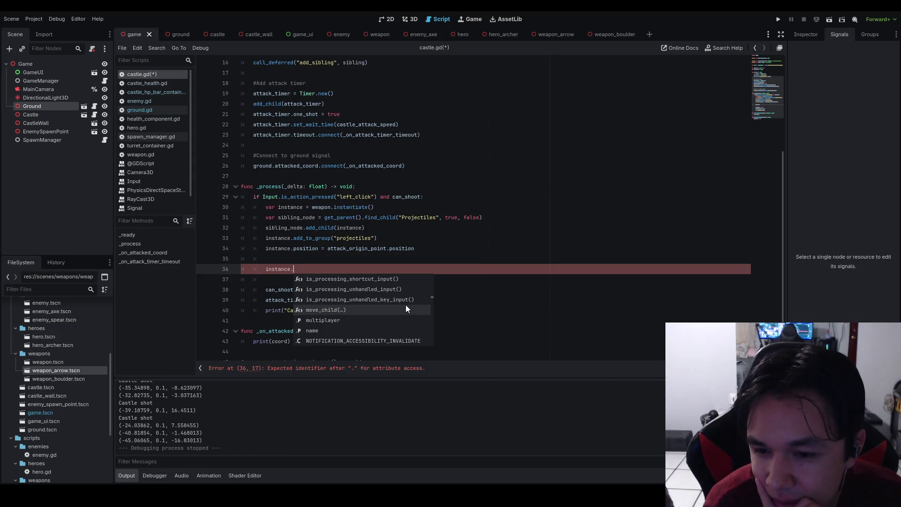
scroll(405, 305, down, 1)
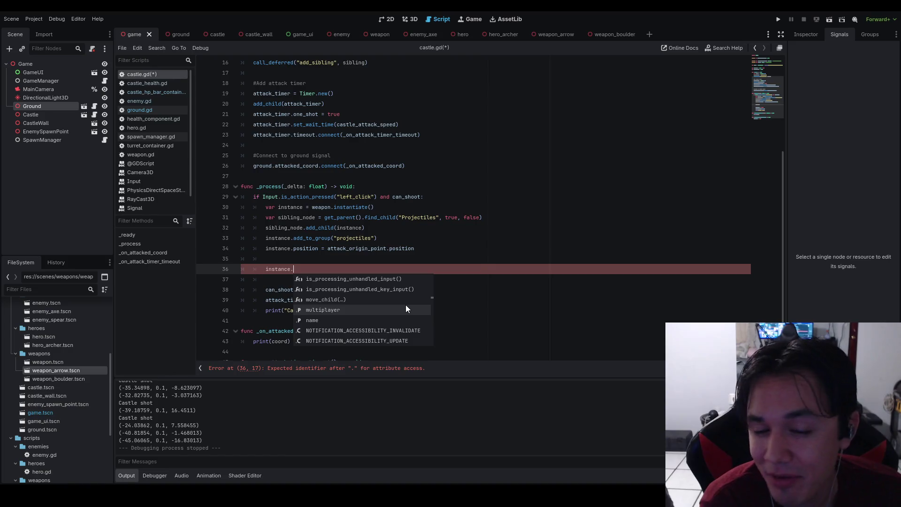
scroll(406, 305, down, 5)
scroll(406, 305, down, 10)
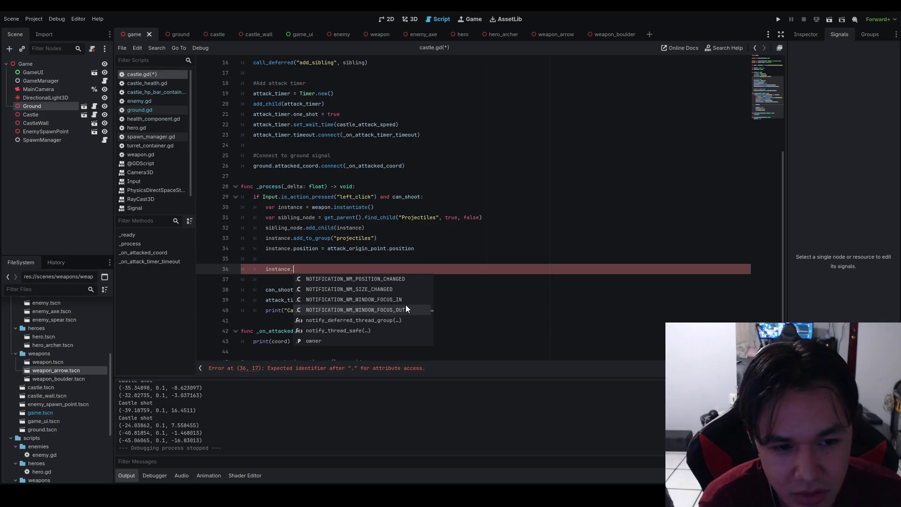
scroll(406, 308, down, 2)
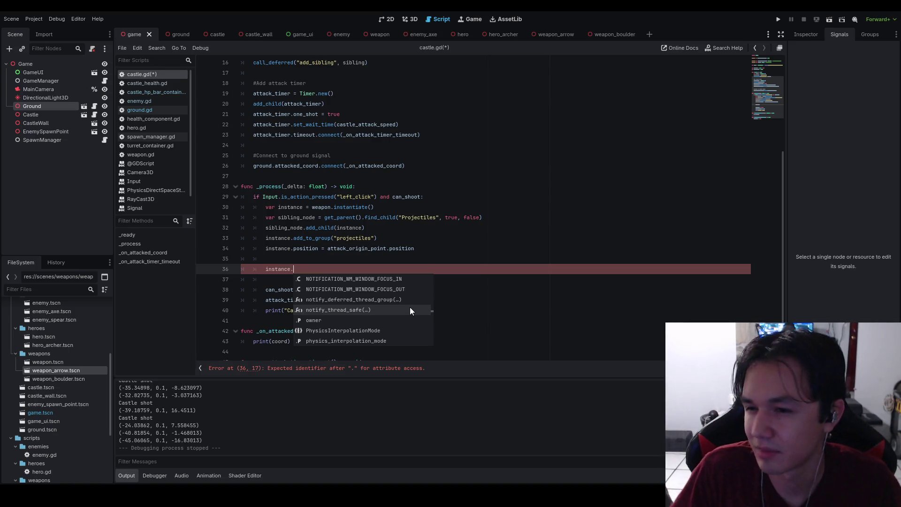
scroll(411, 314, down, 1)
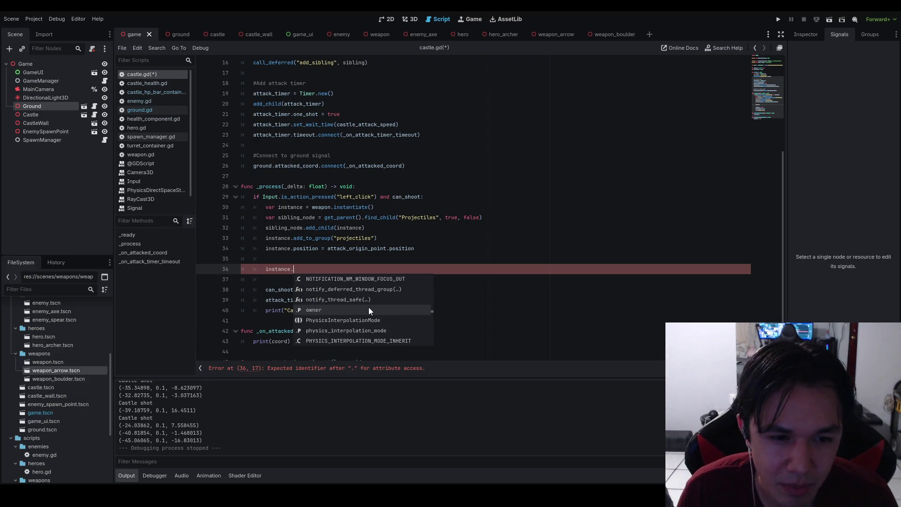
scroll(368, 310, down, 3)
scroll(369, 310, down, 10)
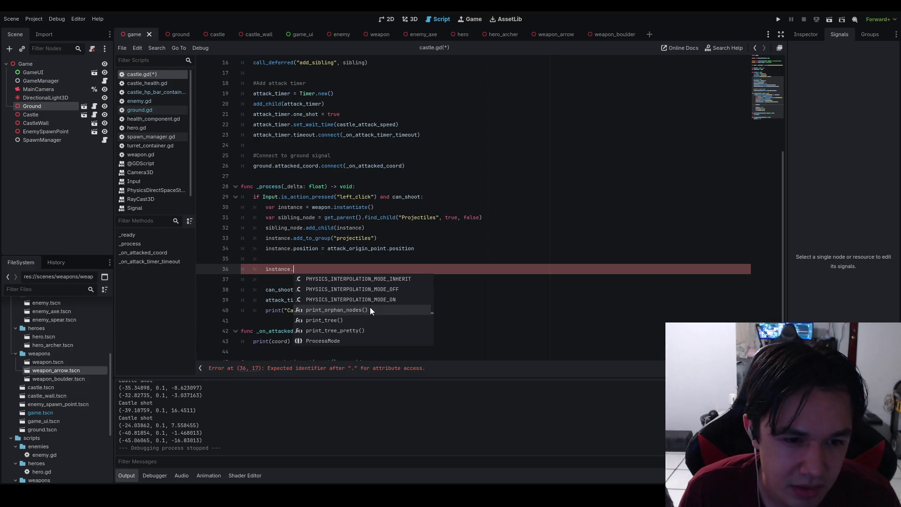
scroll(360, 320, down, 10)
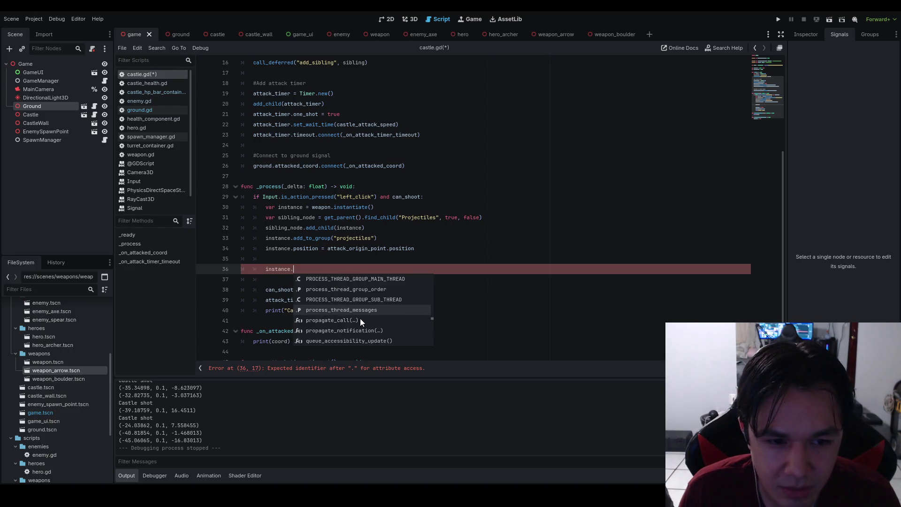
scroll(360, 308, down, 7)
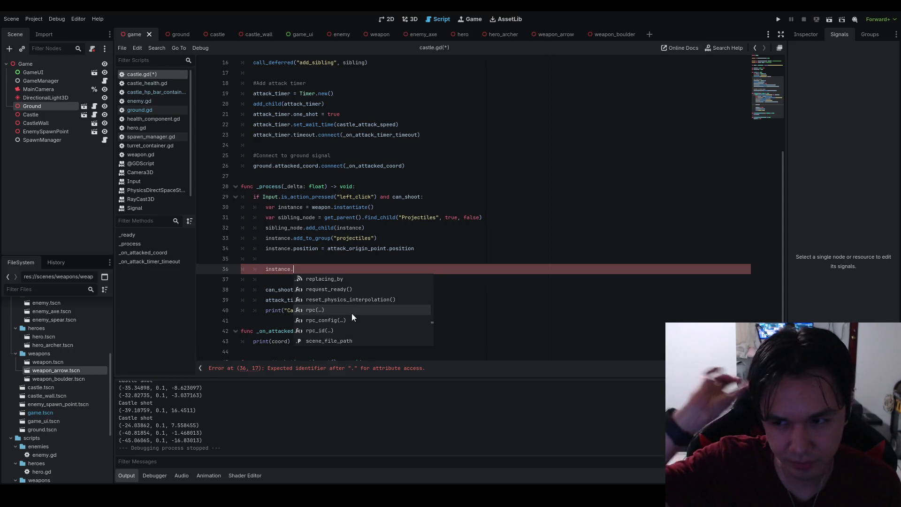
scroll(352, 313, down, 15)
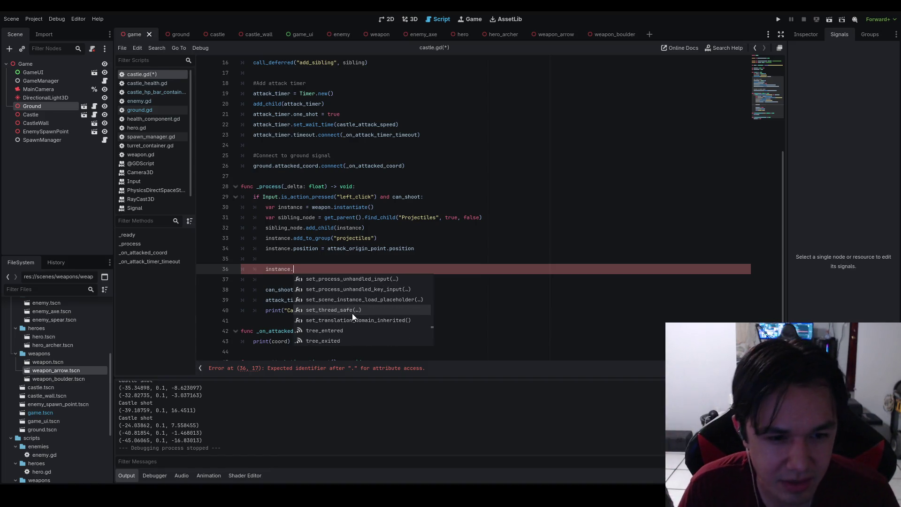
scroll(352, 313, down, 3)
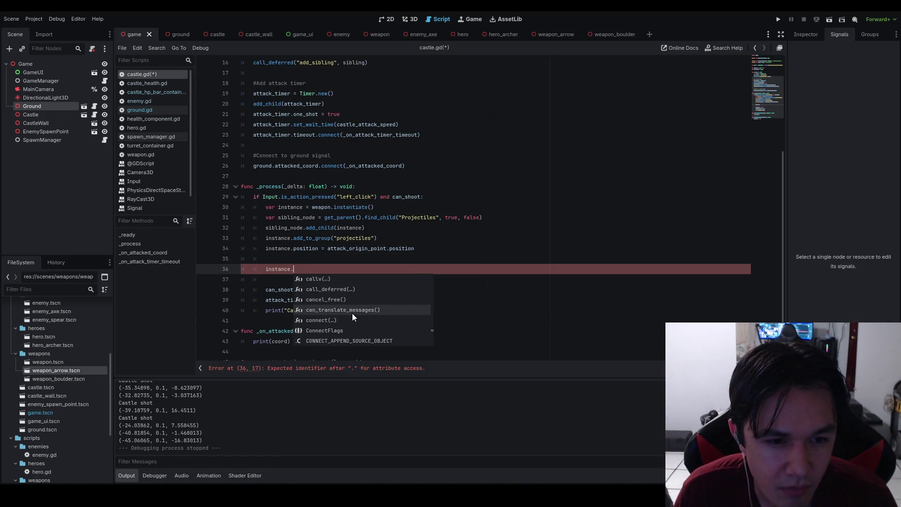
scroll(352, 313, down, 8)
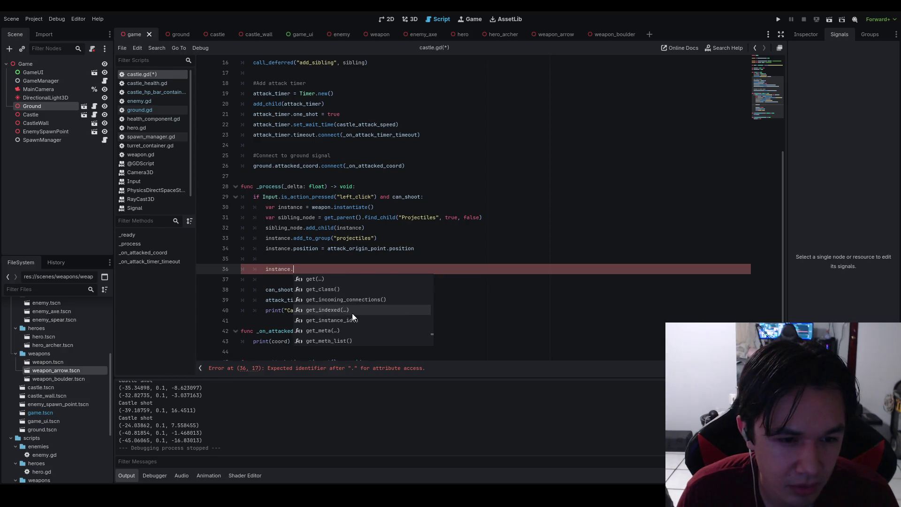
scroll(352, 313, down, 4)
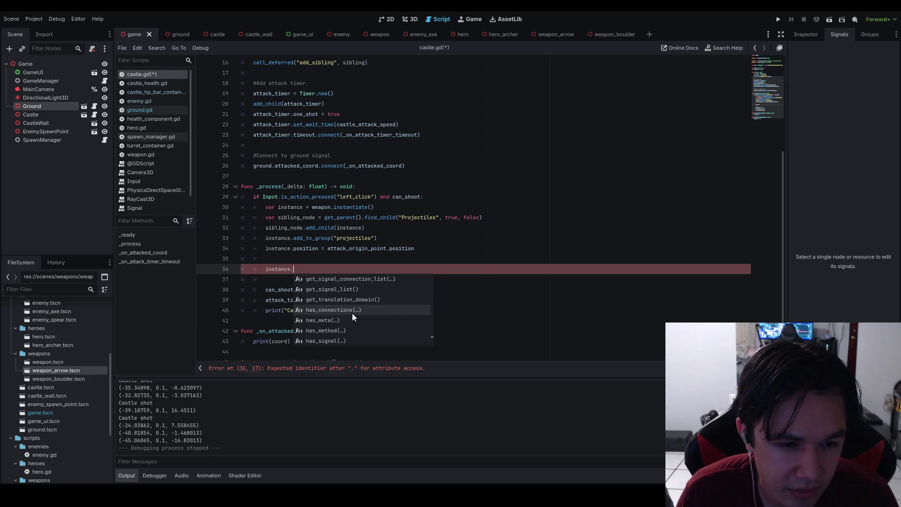
scroll(352, 314, down, 6)
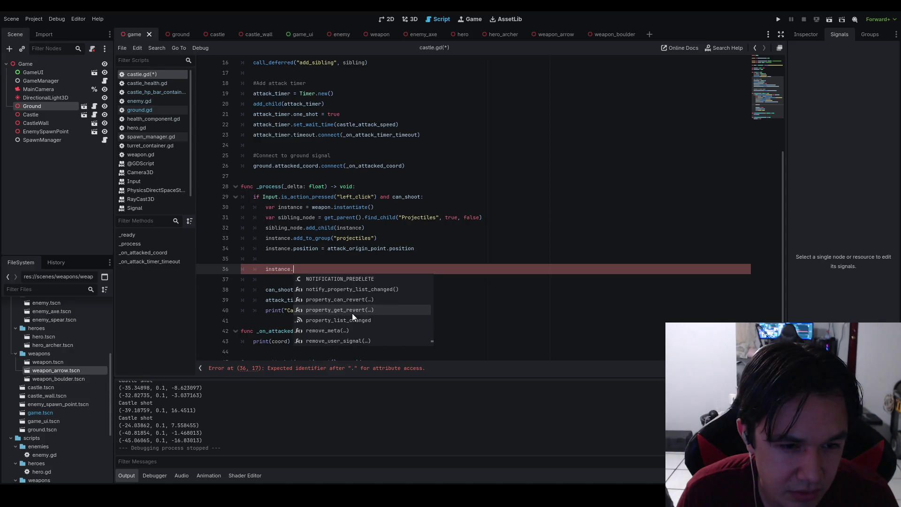
click(330, 273)
text(po)
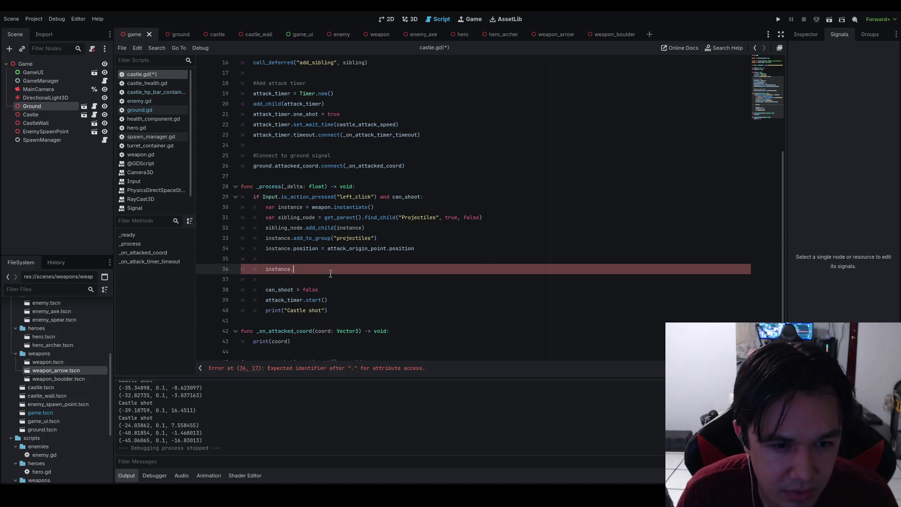
text(sition)
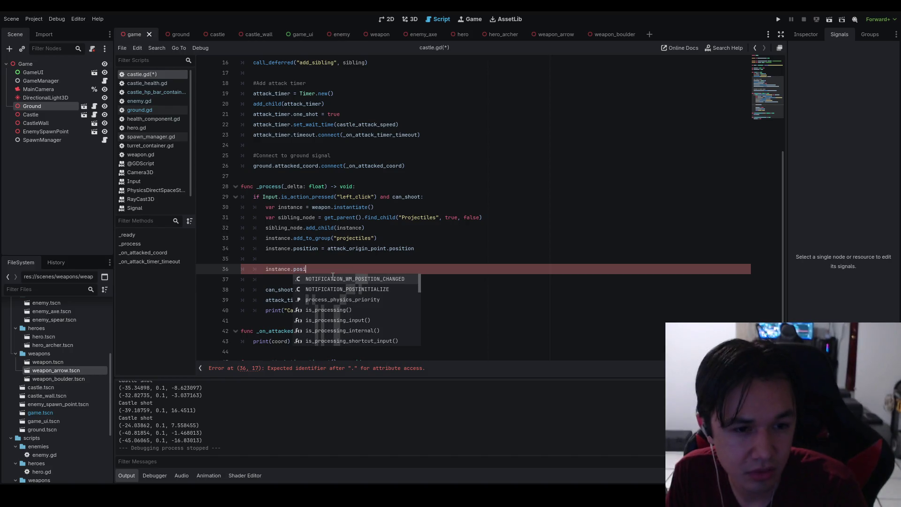
text(.)
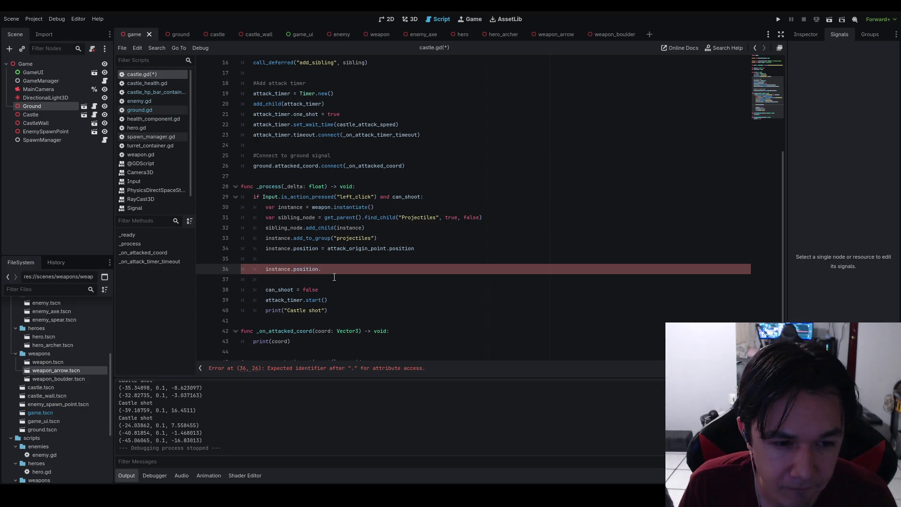
Try .x and move after instance.position., remove both, and open Search Help
text(x)
key(BackSpace)
key(BackSpace)
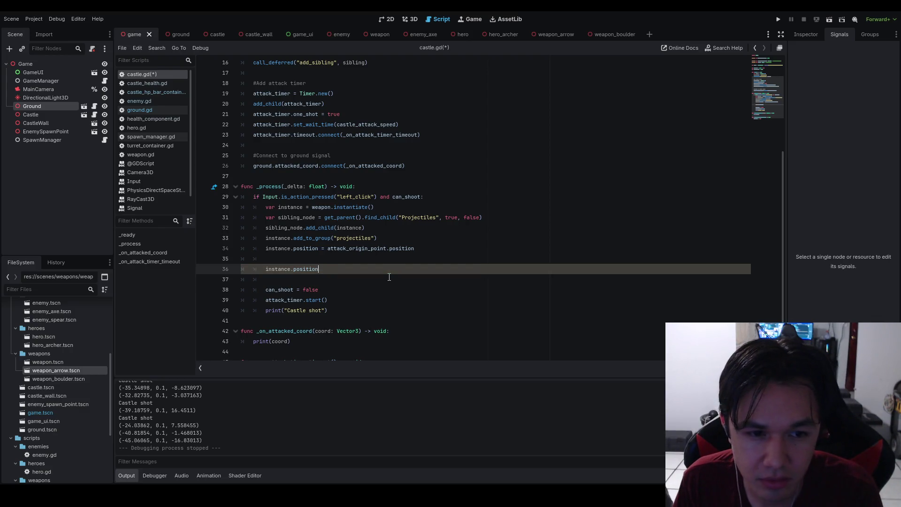
text(move)
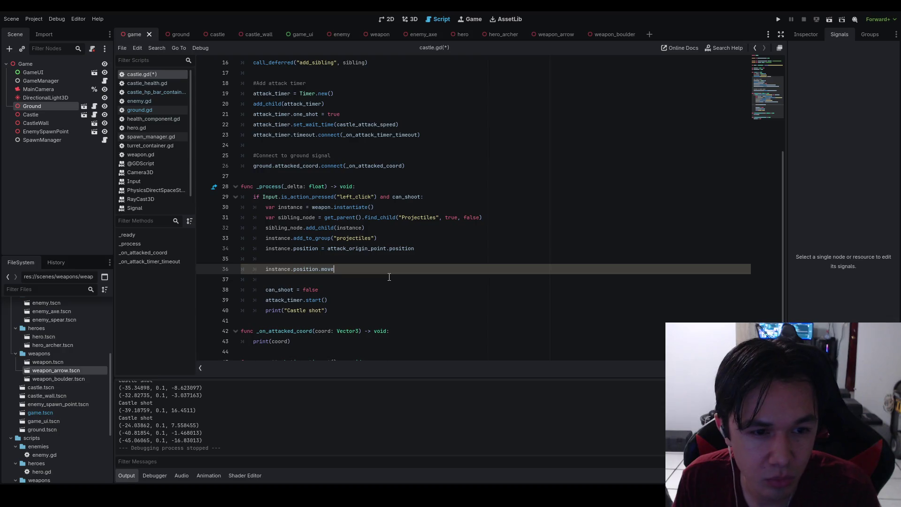
key(ctrl+BackSpace)
scroll(161, 184, down, 1)
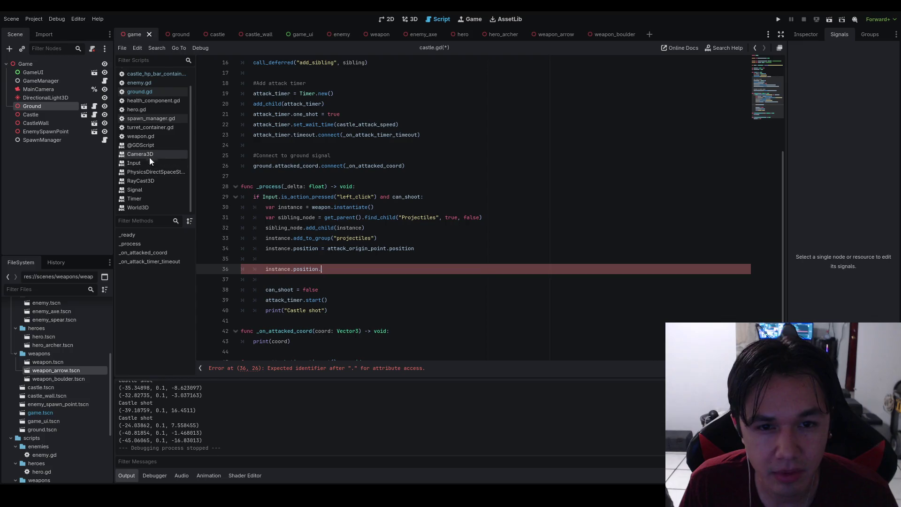
click(734, 50)
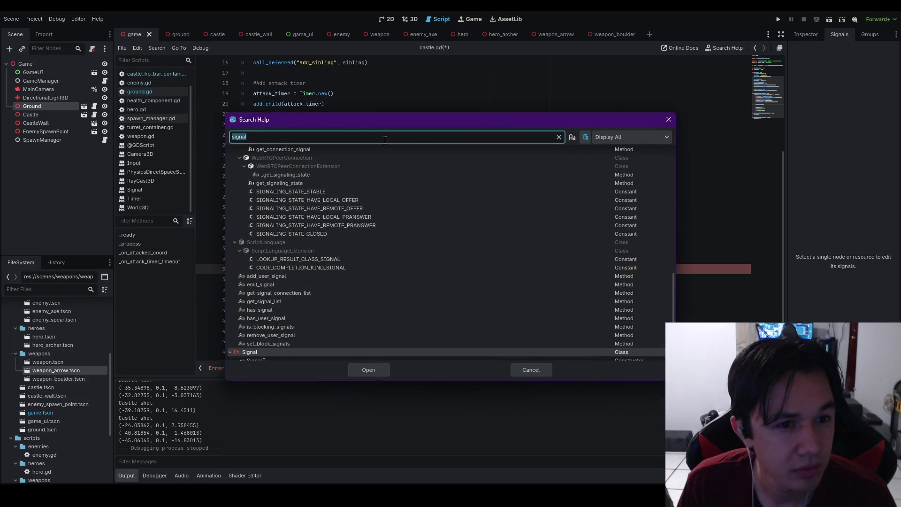
Replace the Search Help query 'signal' with 'move to'
click(368, 139)
key(ctrl+a)
text(mo)
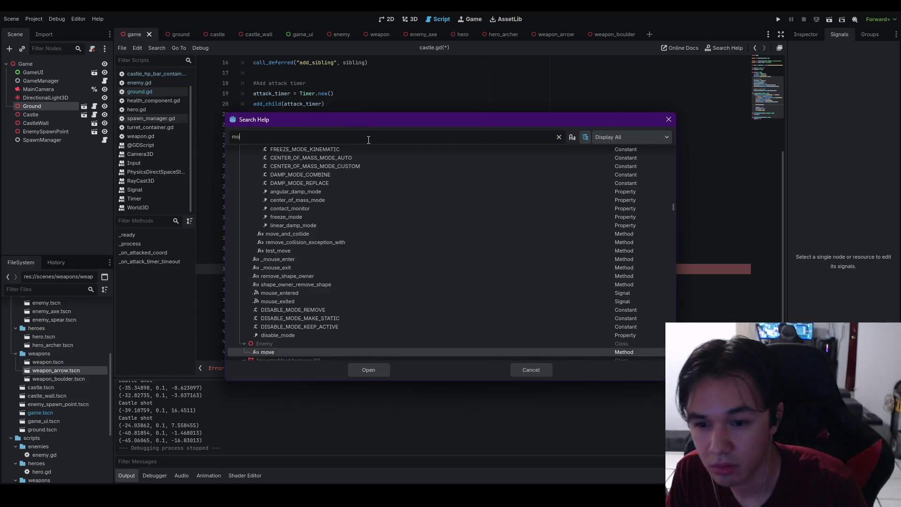
text(ve)
key(ctrl+a)
key(BackSpace)
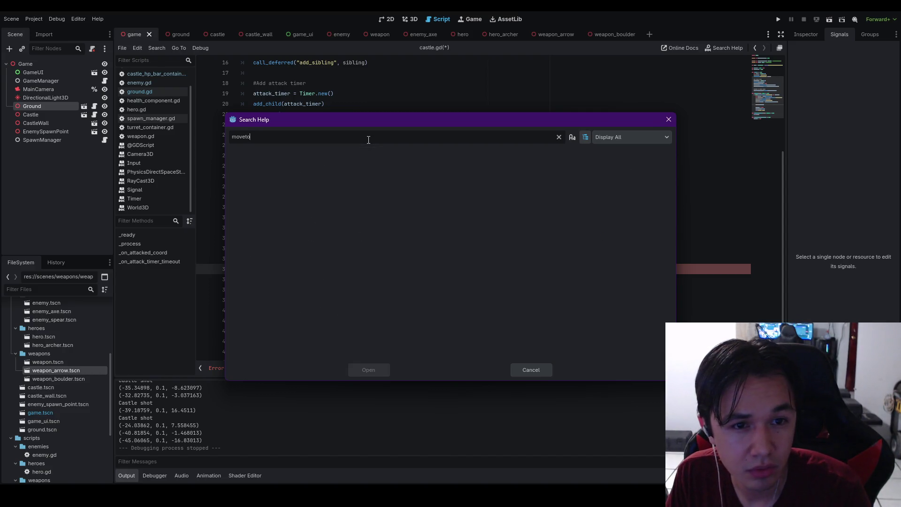
text(move to)
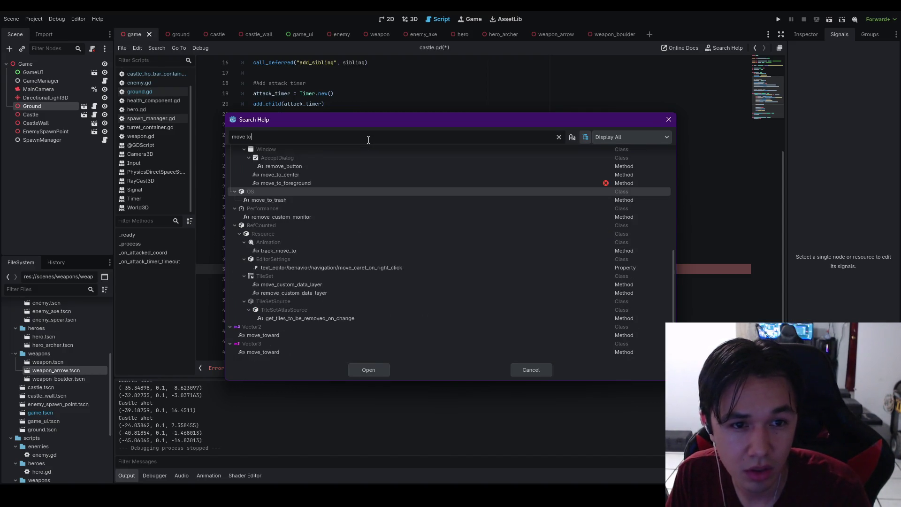
Scroll the 'move to' results and select Vector3's move_toward method
scroll(307, 249, up, 2)
scroll(307, 247, up, 3)
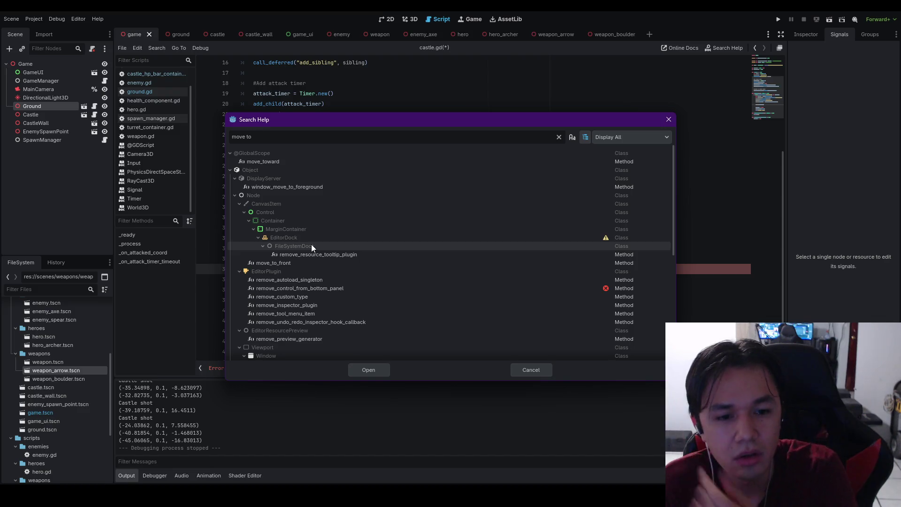
scroll(312, 244, down, 6)
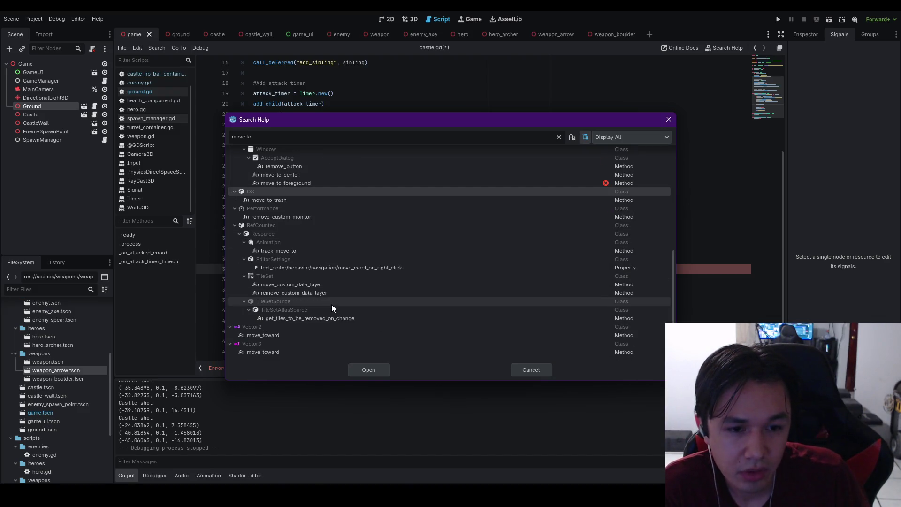
scroll(333, 311, up, 6)
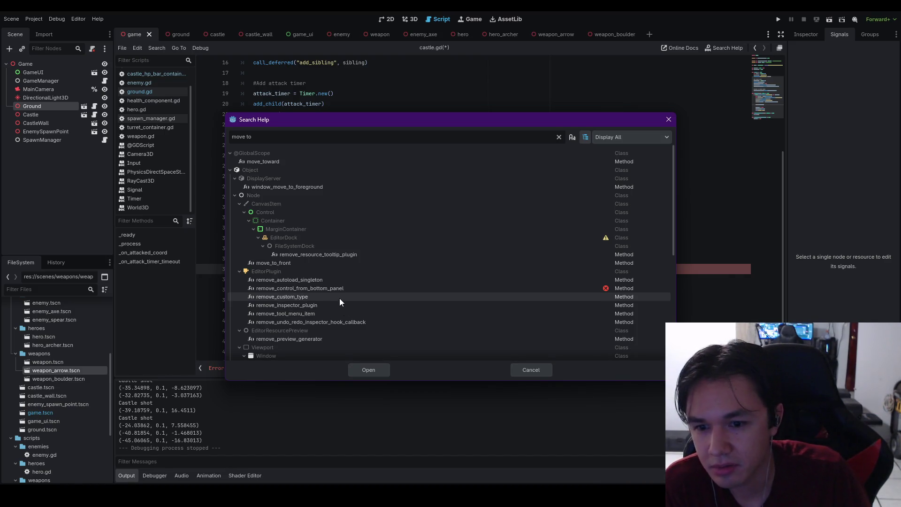
scroll(339, 298, down, 6)
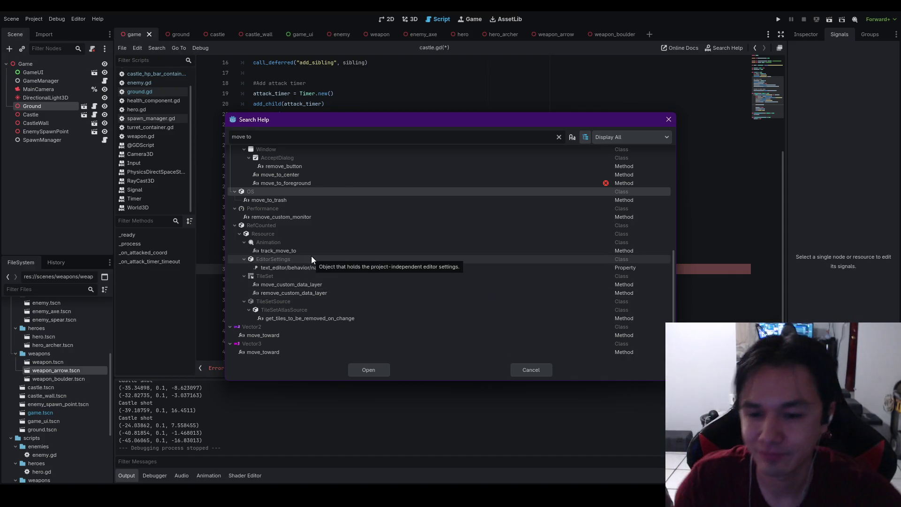
scroll(286, 258, up, 10)
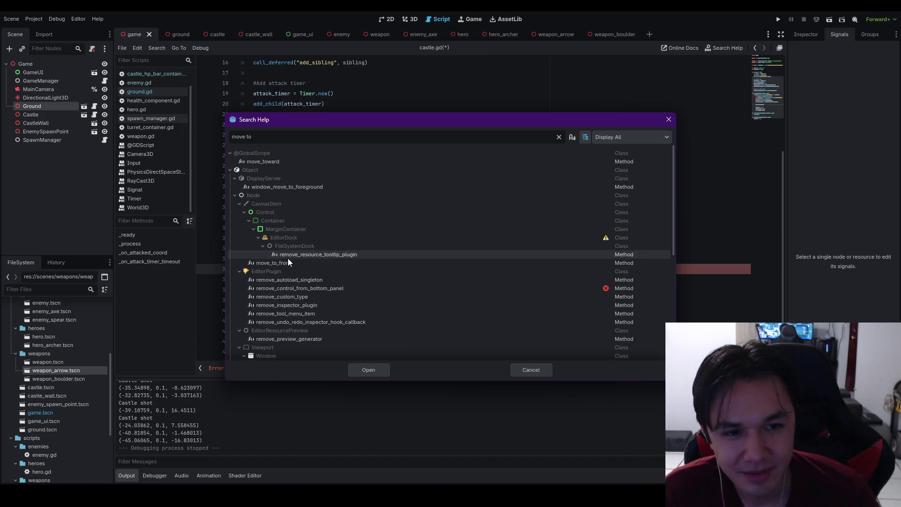
scroll(288, 258, down, 10)
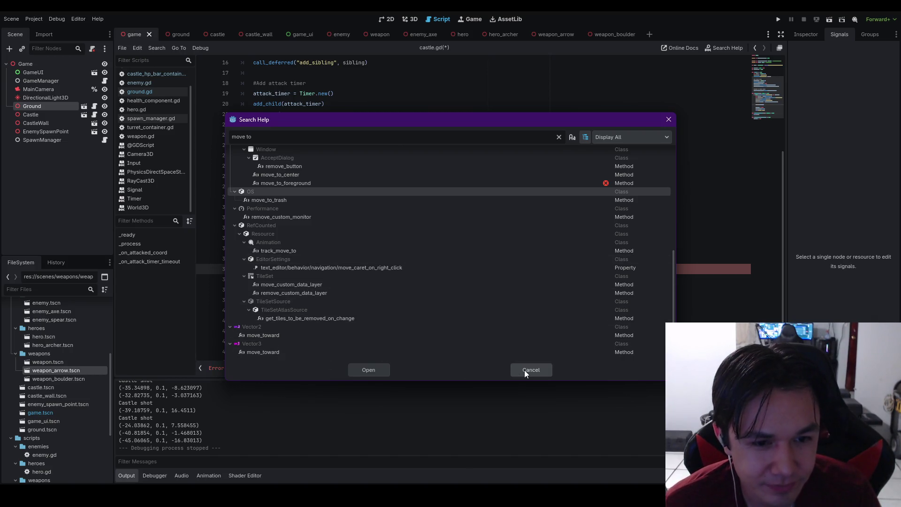
click(289, 351)
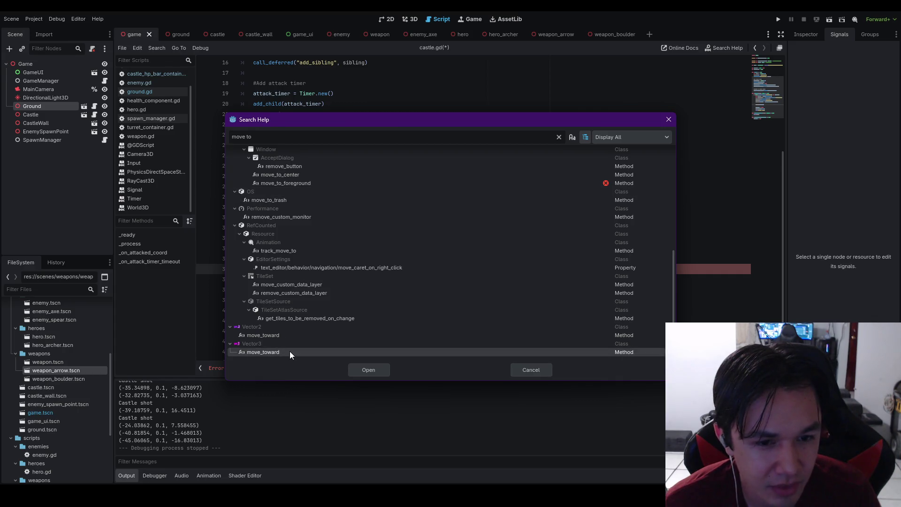
Read the Vector3 move_toward documentation, glancing at World3D, then return to castle.gd
double_click(289, 351)
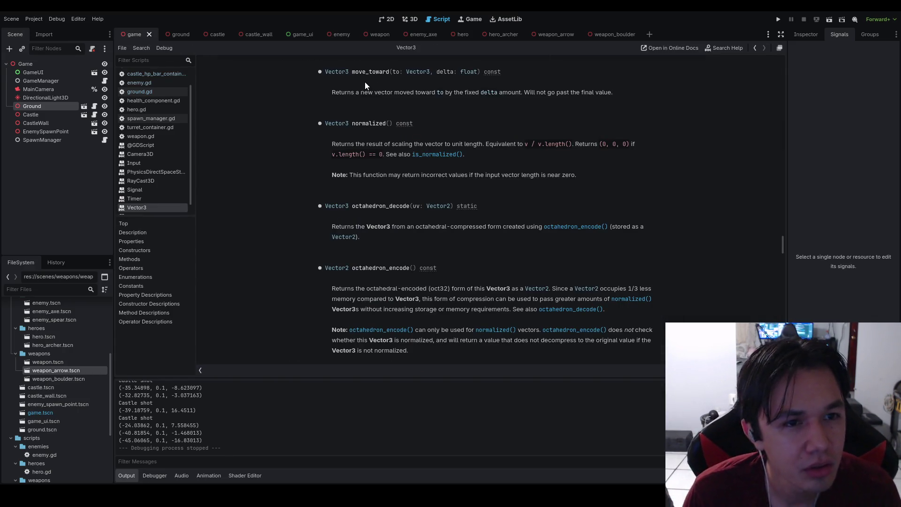
mouse_move(380, 93)
mouse_down()
mouse_move(417, 93)
mouse_move(409, 92)
mouse_up()
click(417, 93)
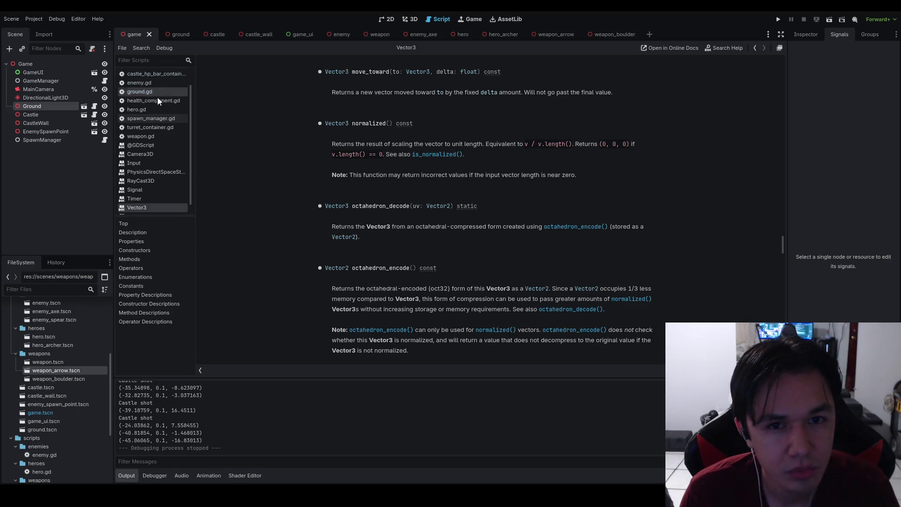
click(159, 74)
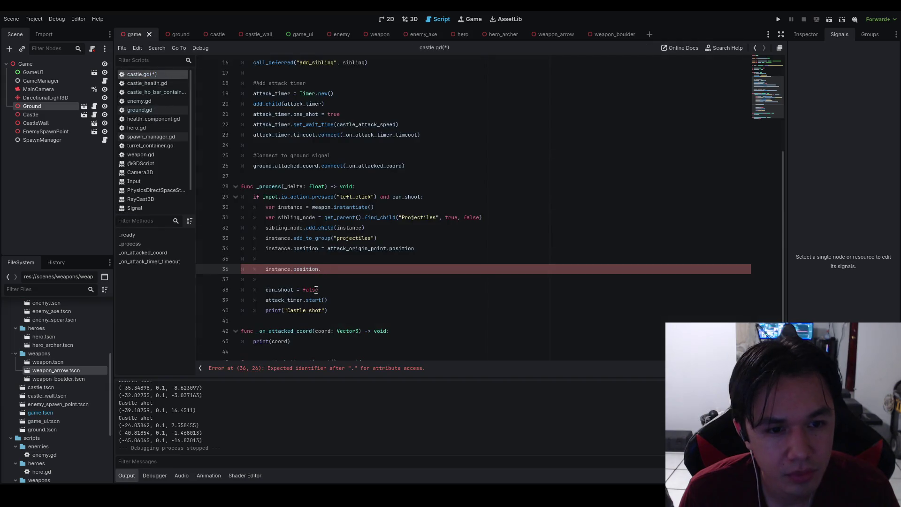
drag(328, 266, 291, 269)
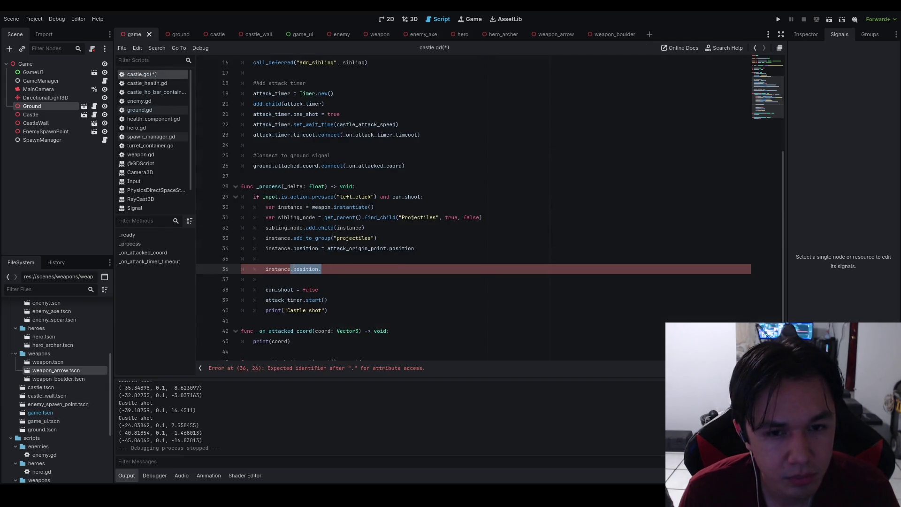
scroll(142, 180, down, 2)
click(154, 207)
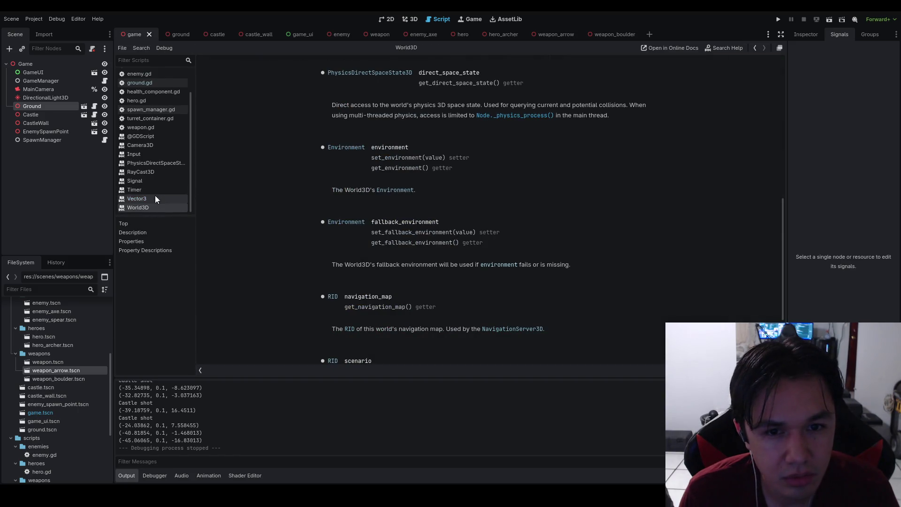
click(154, 198)
scroll(156, 196, up, 1)
click(142, 74)
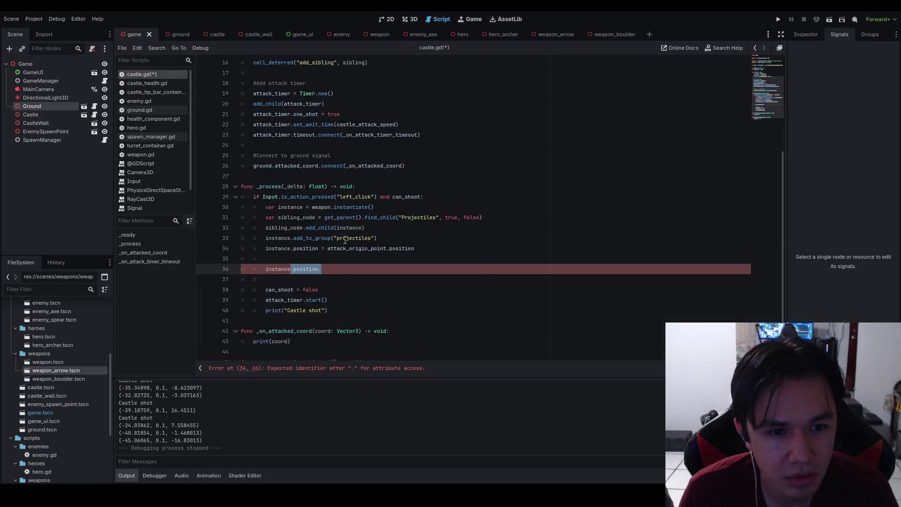
Append move after instance.position. on line 36, rechecking the Vector3 docs
click(343, 273)
text(mo)
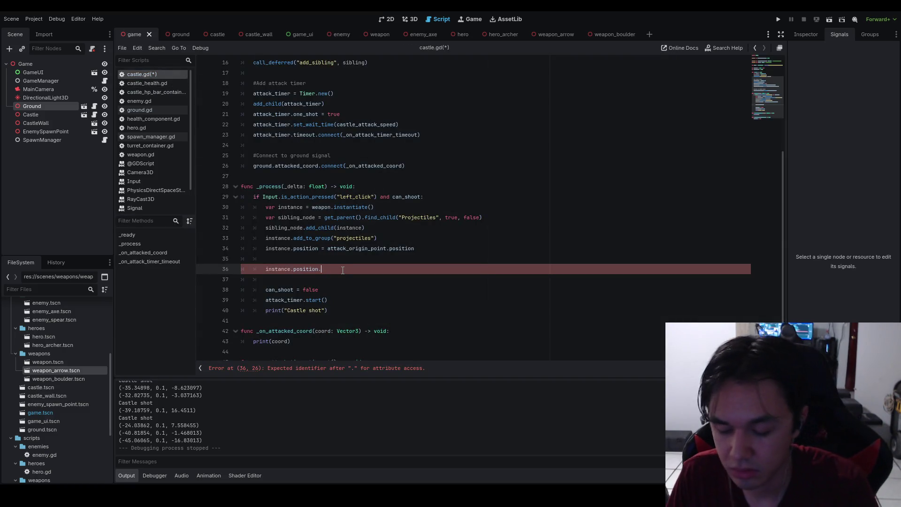
text(ve)
scroll(142, 160, down, 1)
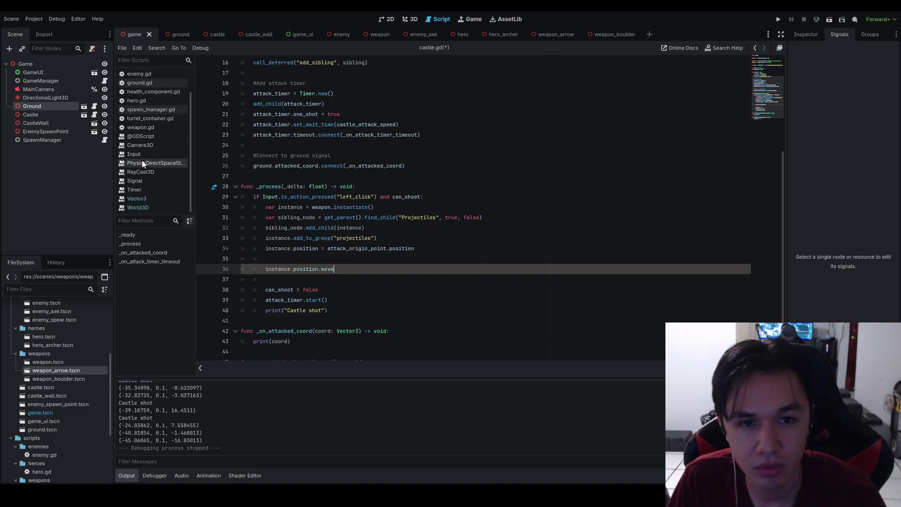
click(150, 199)
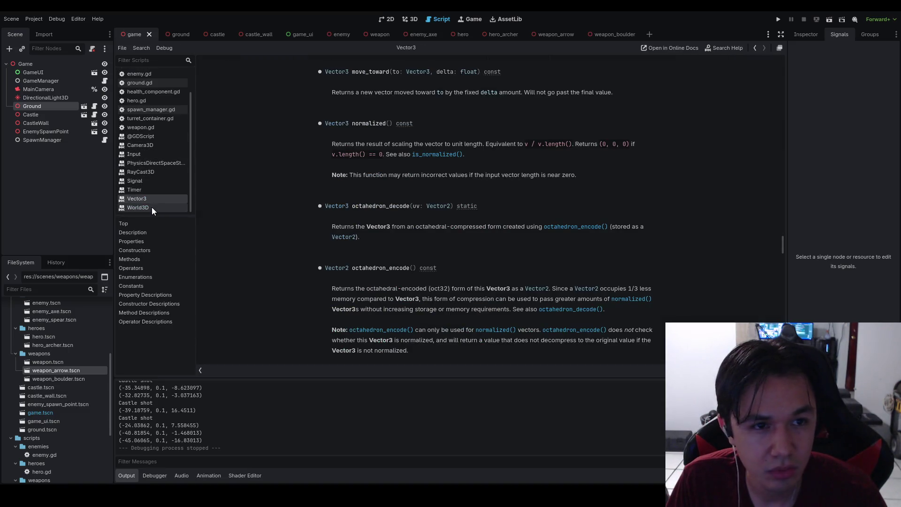
scroll(145, 77, up, 1)
click(144, 75)
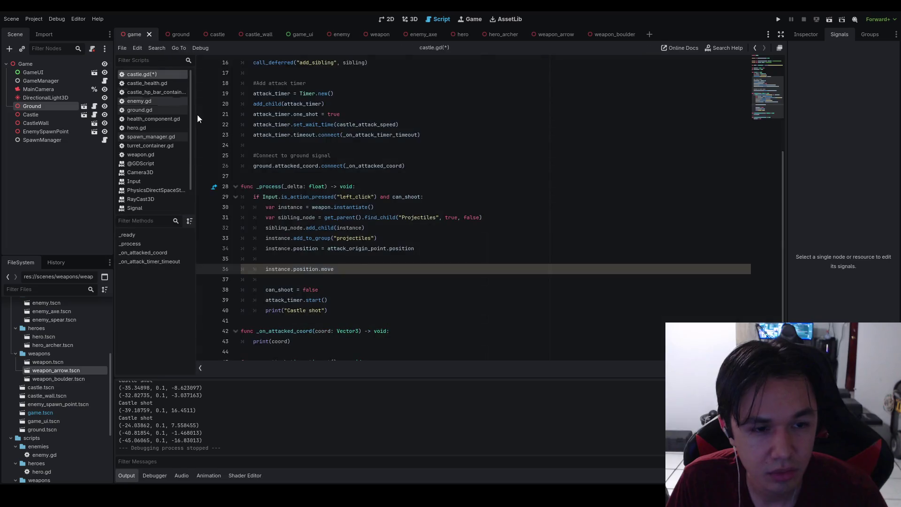
Complete line 36 as instance.position.move_toward() and go to the end of the attack_timer line
text(_toward()
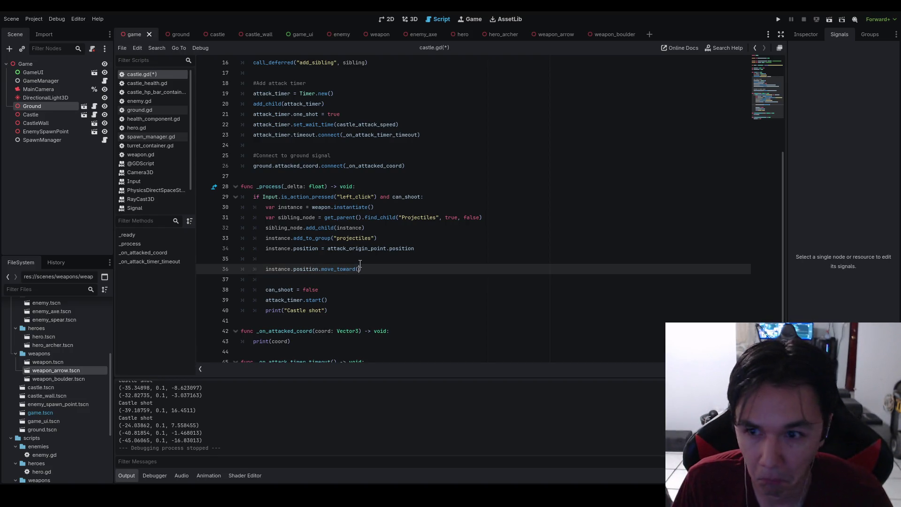
scroll(360, 264, down, 1)
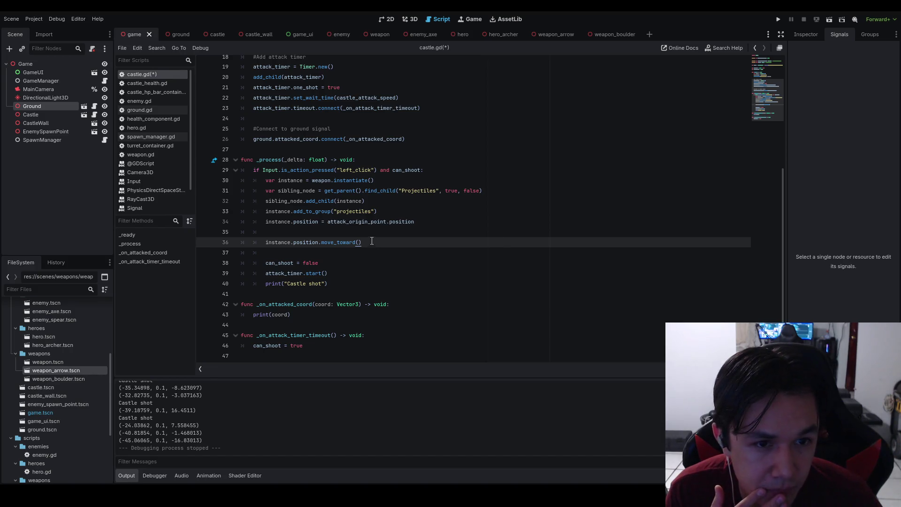
scroll(372, 232, up, 1)
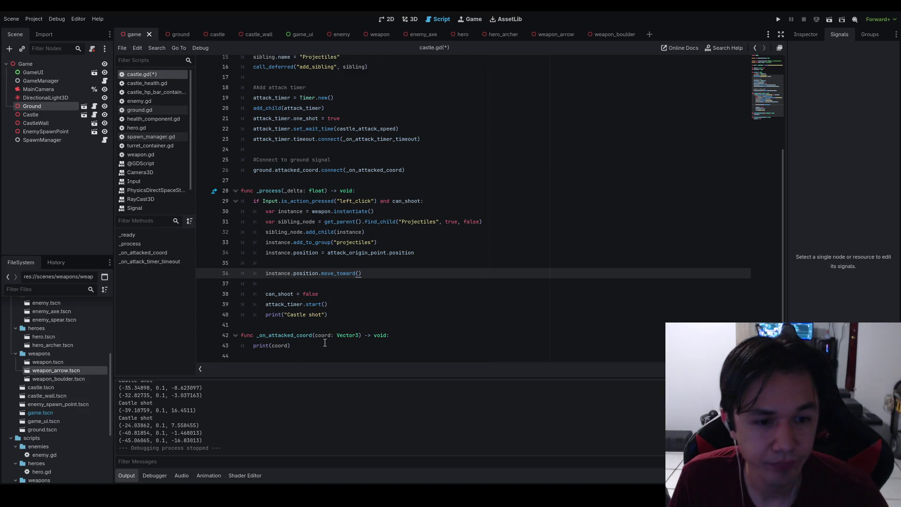
scroll(305, 281, up, 5)
click(342, 167)
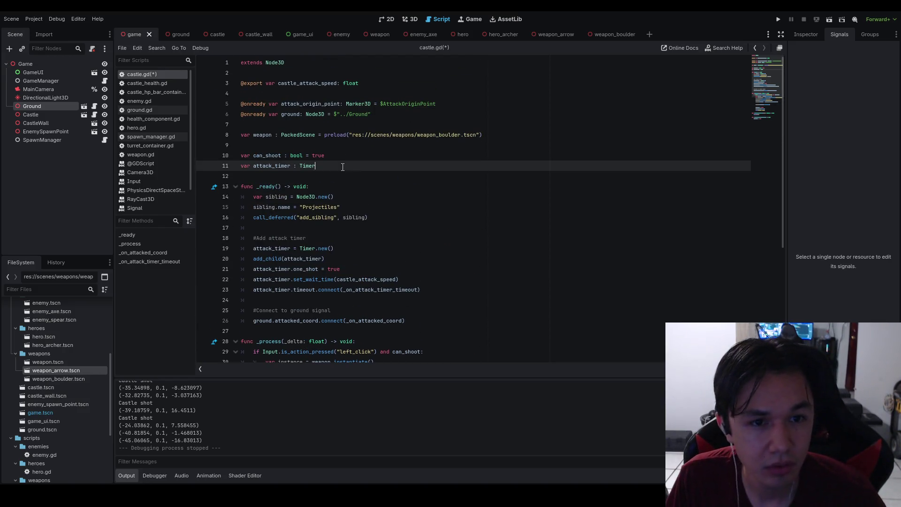
Declare 'var coord : Vector3' on a new line 12, fixing the typos along the way
key(Return)
text(var cpprd)
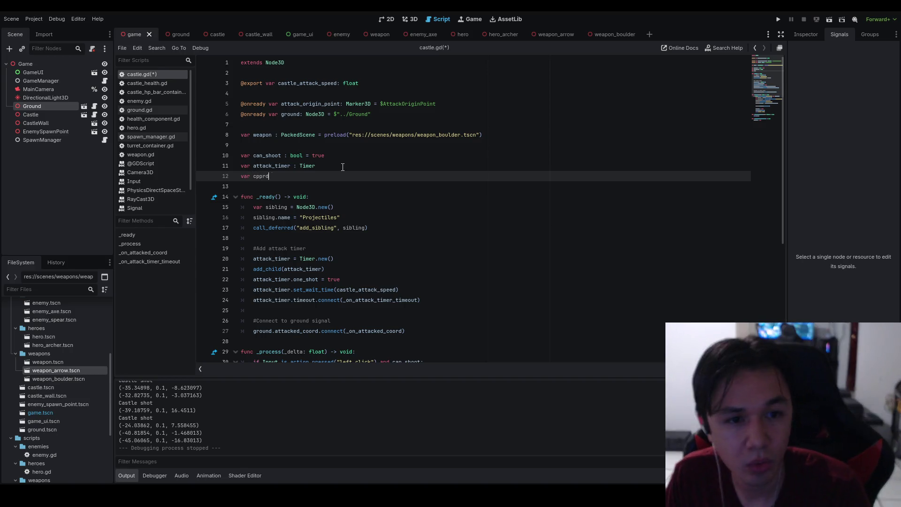
key(BackSpace)
key(BackSpace)
key(BackSpace)
text(coord =)
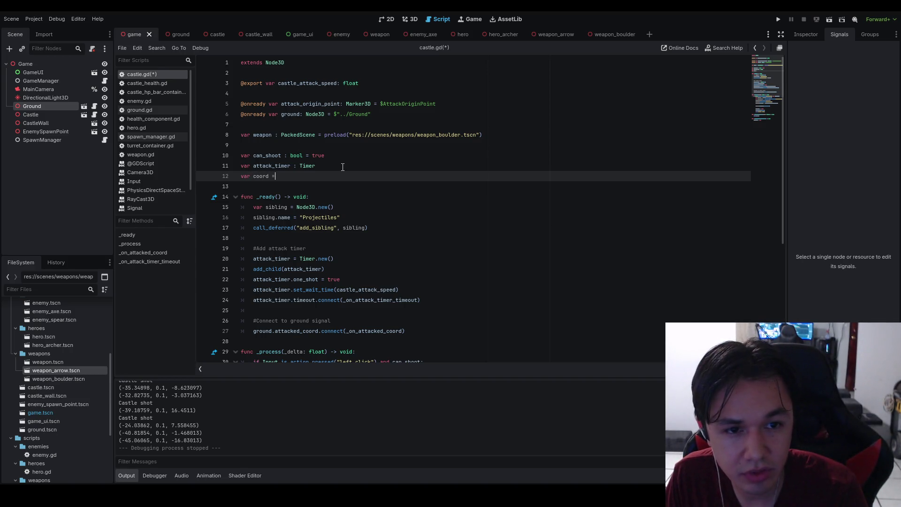
key(BackSpace)
text(:)
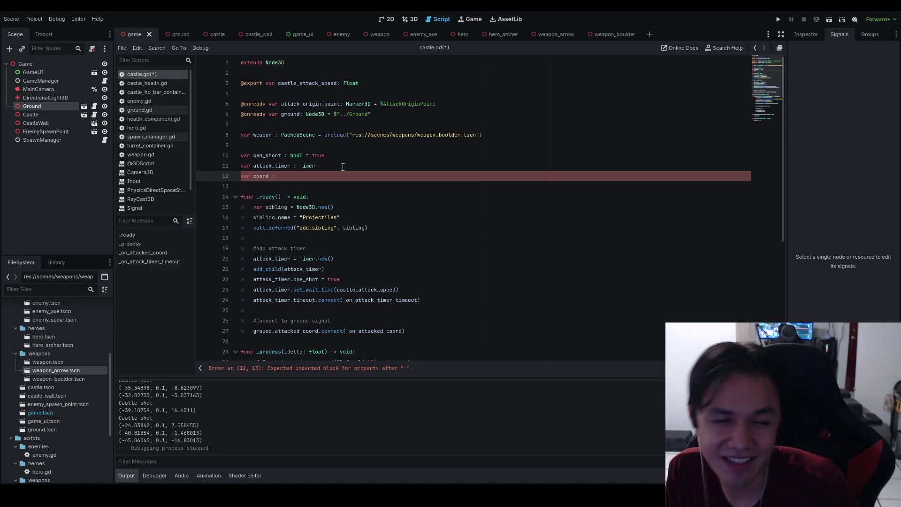
text(Vector3)
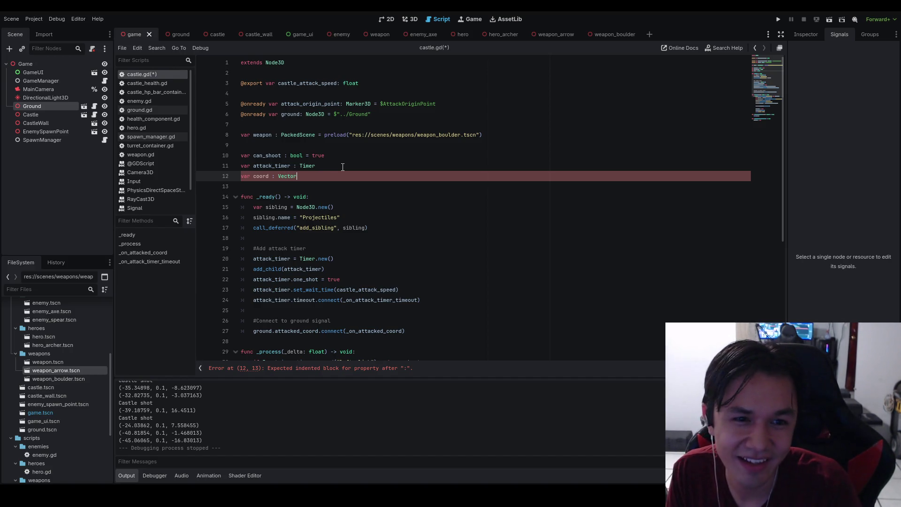
scroll(445, 175, down, 6)
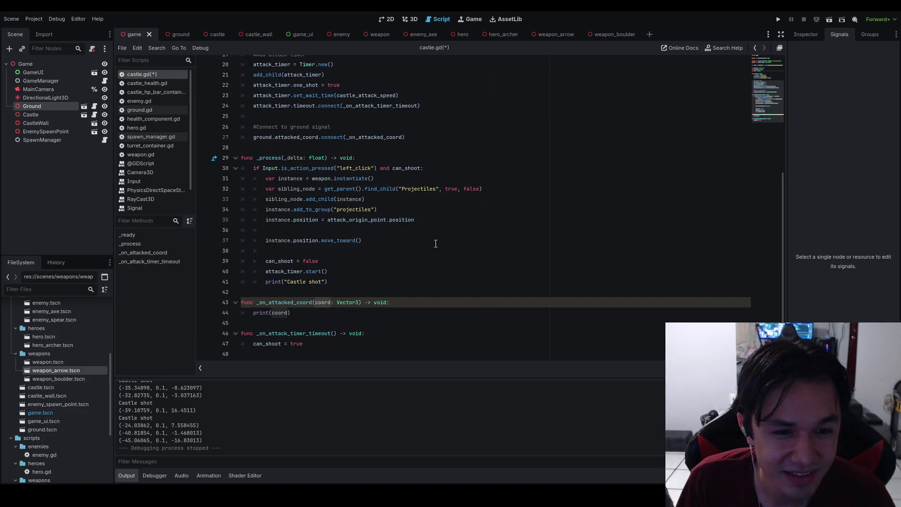
scroll(430, 246, up, 6)
scroll(413, 281, down, 6)
click(415, 304)
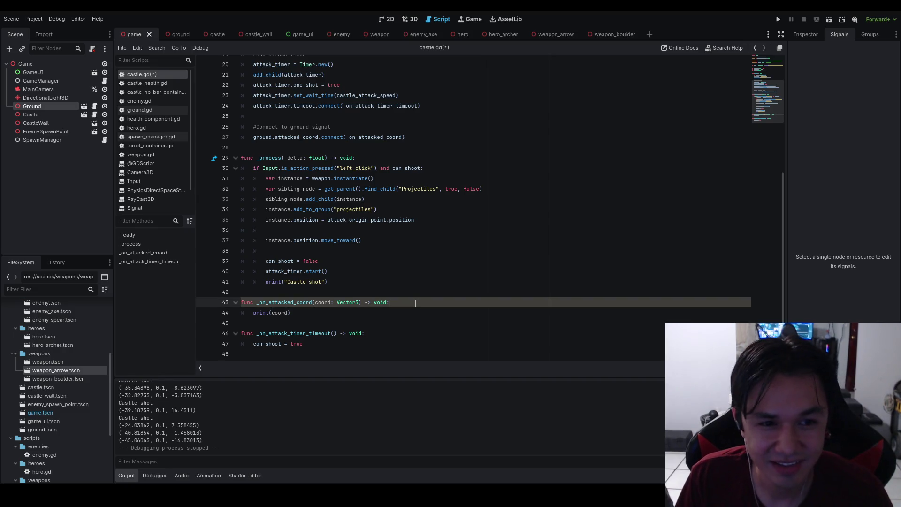
Add a coord line inside _on_attacked_coord and rename the line 12 variable to ground_coord
key(Return)
text(co)
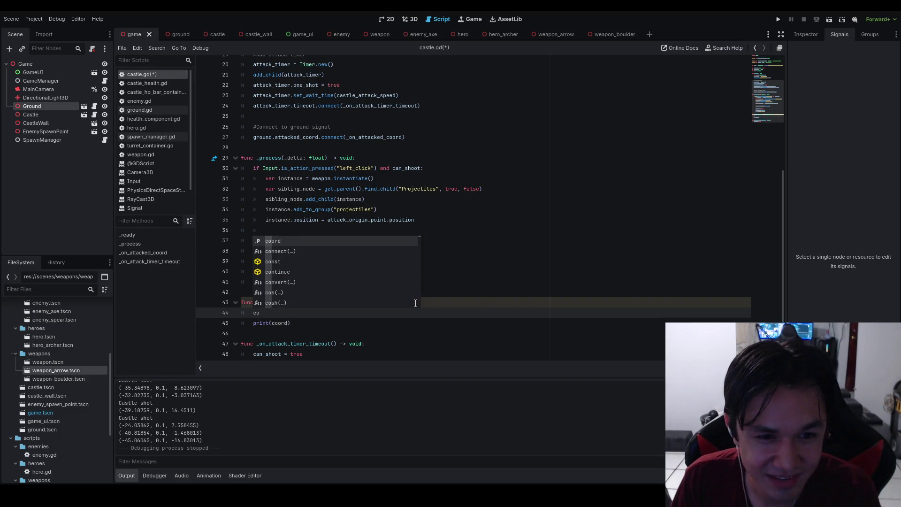
key(Return)
scroll(259, 140, up, 5)
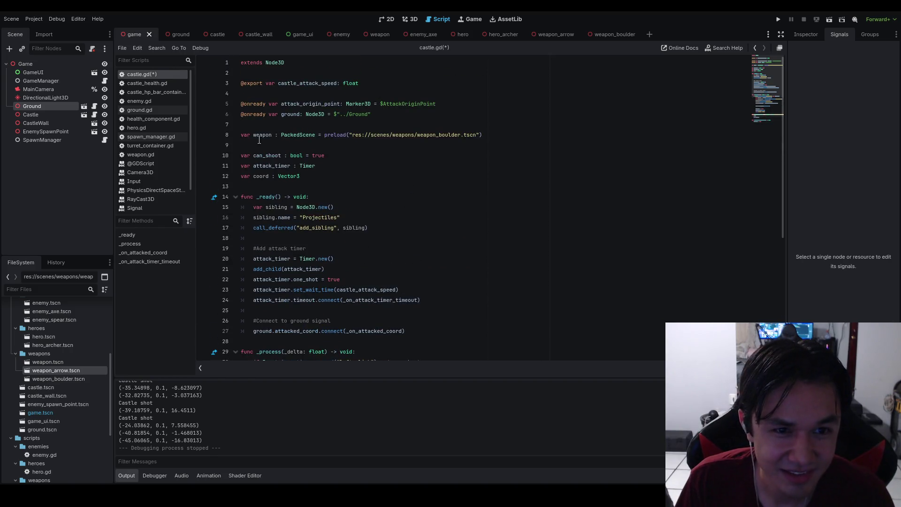
click(254, 177)
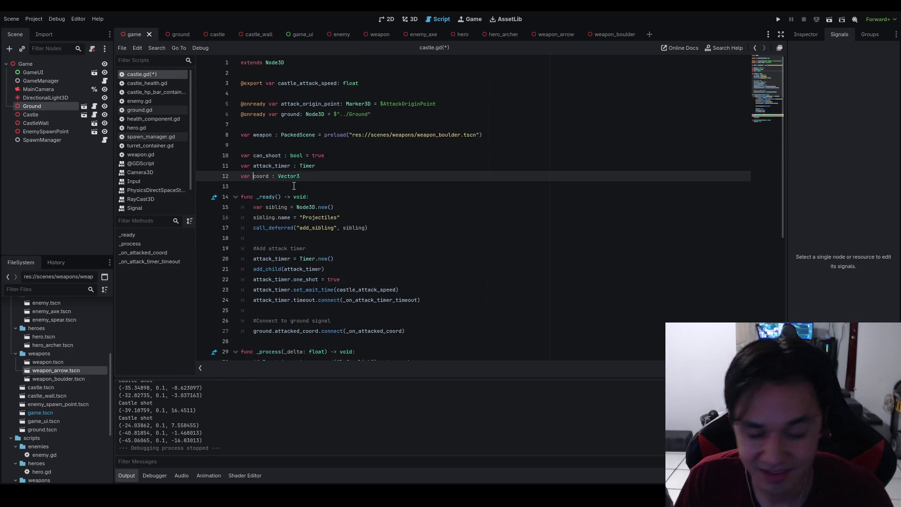
text(ground_)
double_click(267, 176)
key(ctrl+c)
Make line 44 read 'ground_coord = coord' and save castle.gd
scroll(315, 217, down, 5)
click(379, 302)
double_click(263, 303)
key(ctrl+v)
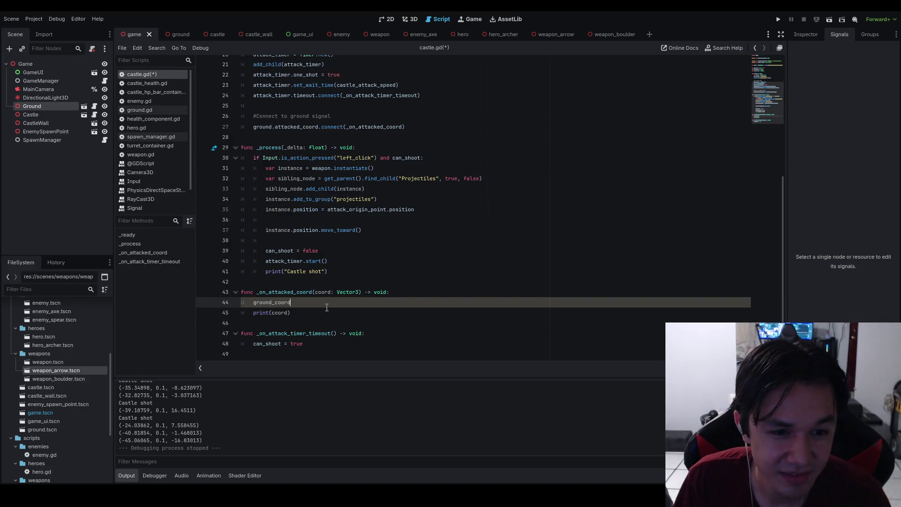
text(= coord)
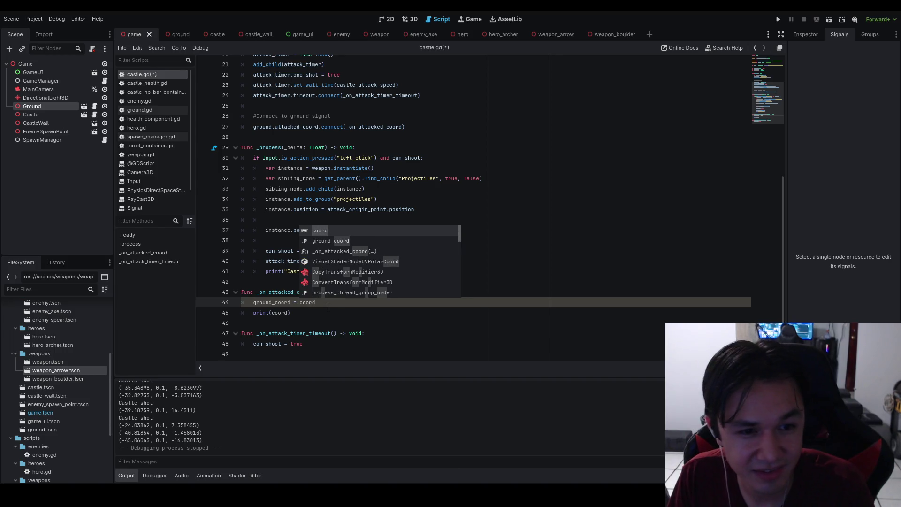
key(ctrl+s)
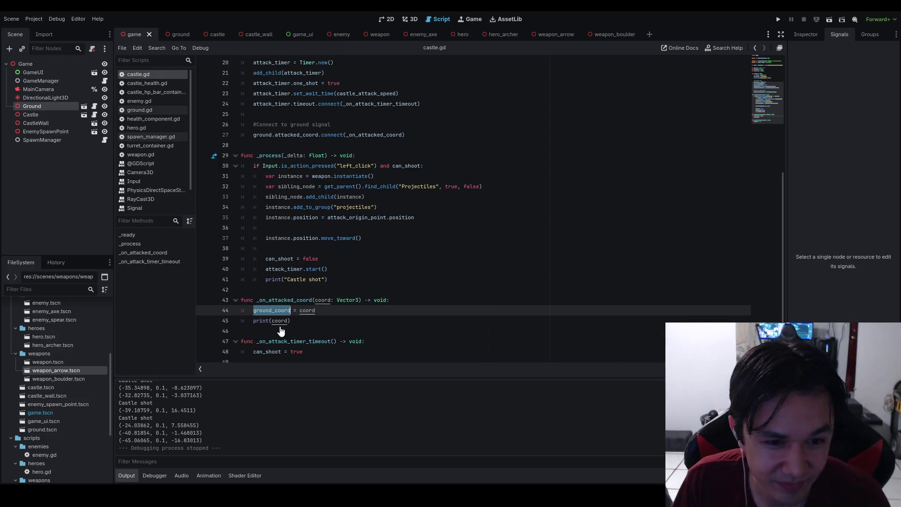
Print ground_coord instead of coord and pass ground_coord as move_toward's argument
double_click(280, 321)
key(ctrl+v)
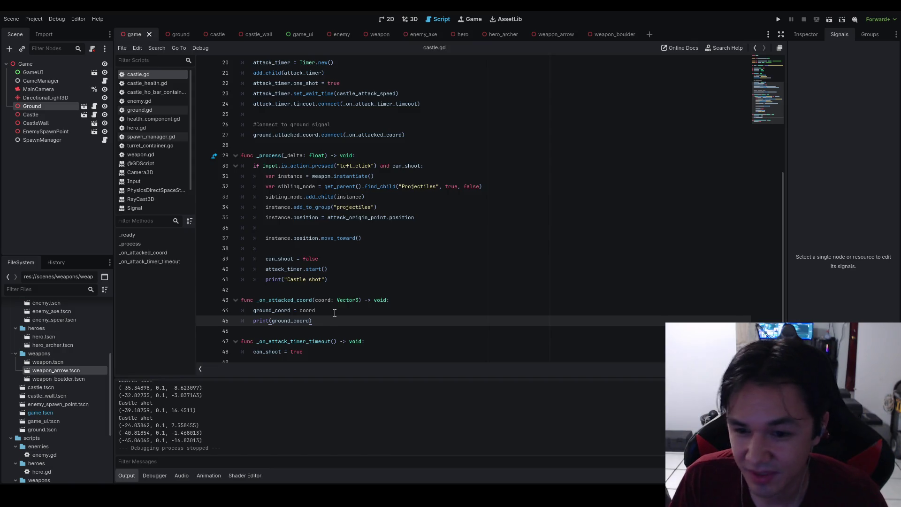
click(334, 312)
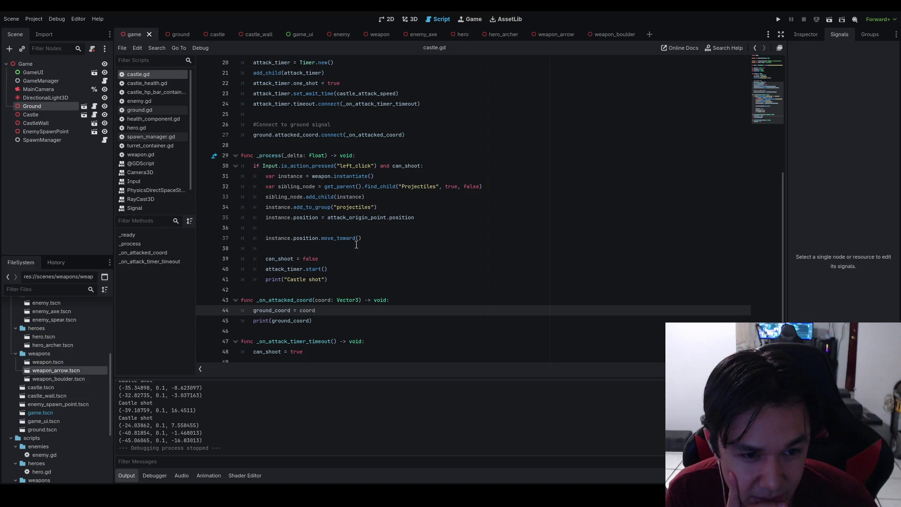
double_click(267, 312)
key(ctrl+c)
click(359, 238)
key(ctrl+v)
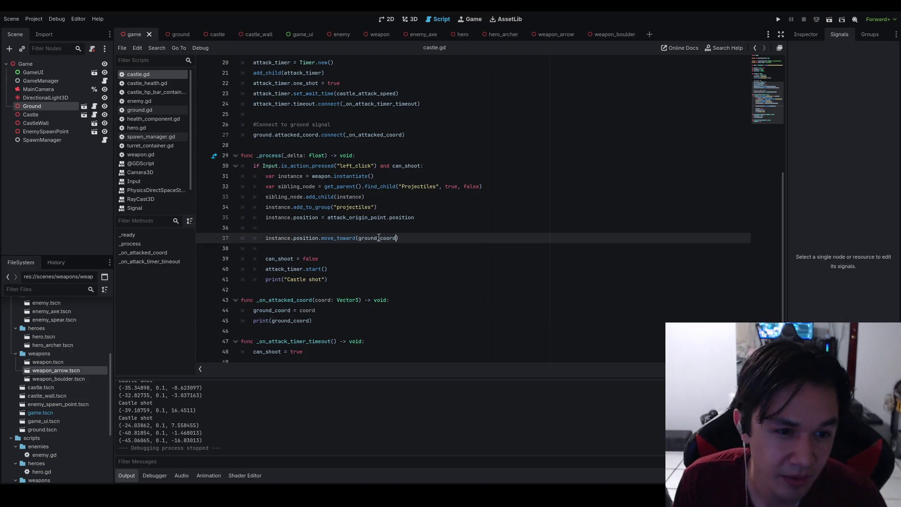
Run the game, fire a projectile, and view the resulting runtime error in the Errors list
click(778, 20)
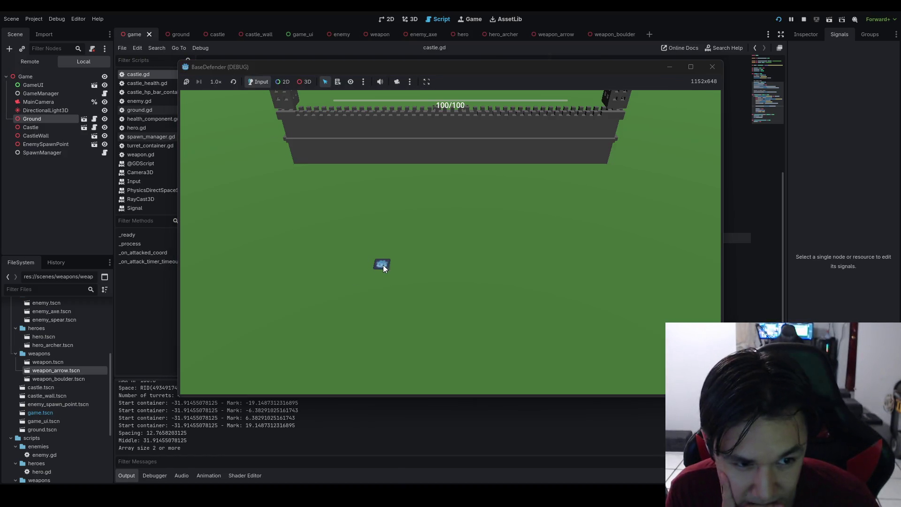
click(383, 265)
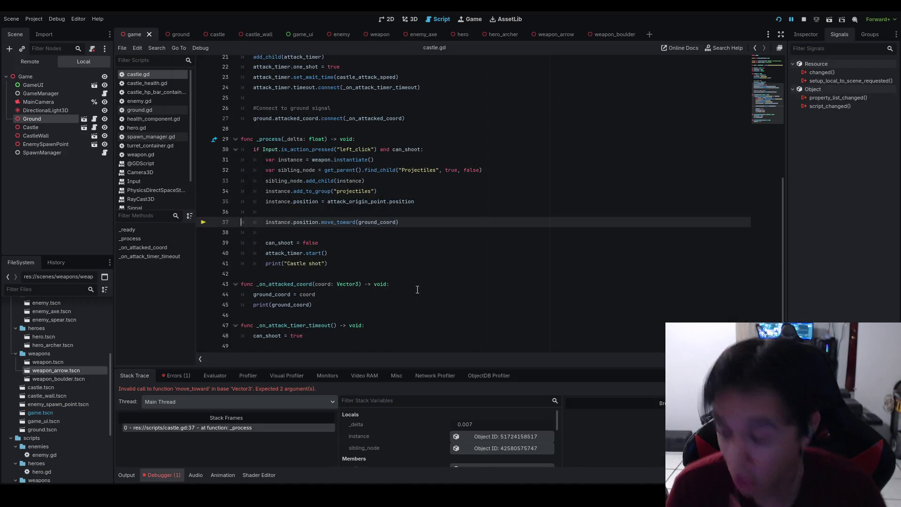
click(185, 378)
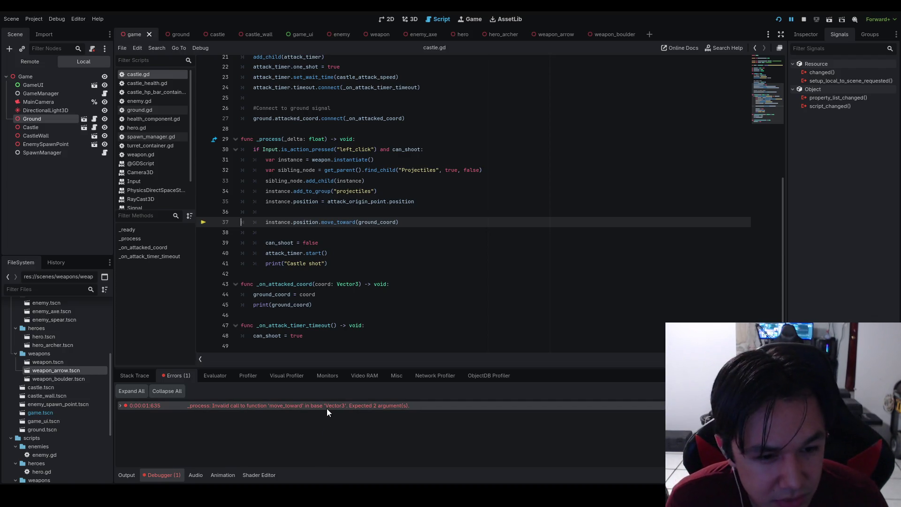
mouse_move(327, 409)
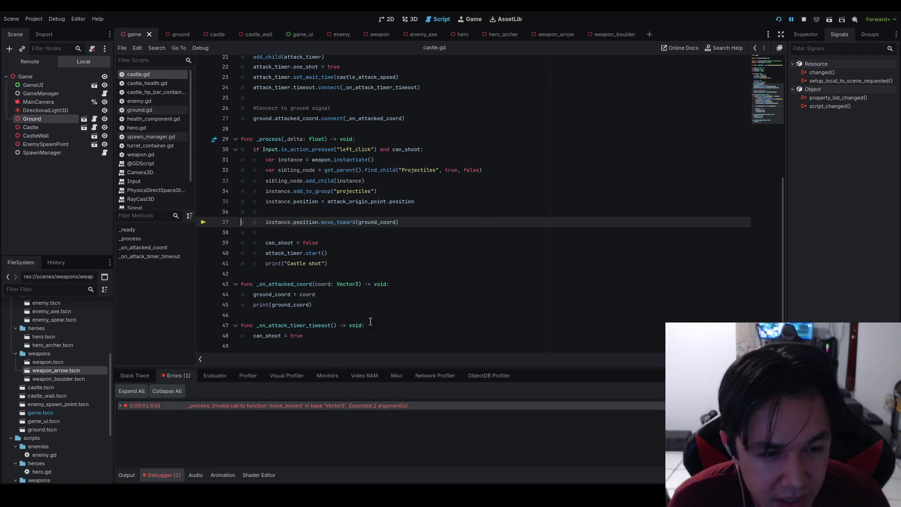
Remove 'position.' so line 37 calls instance.move_toward(ground_coord), then rerun and recheck the errors
double_click(320, 222)
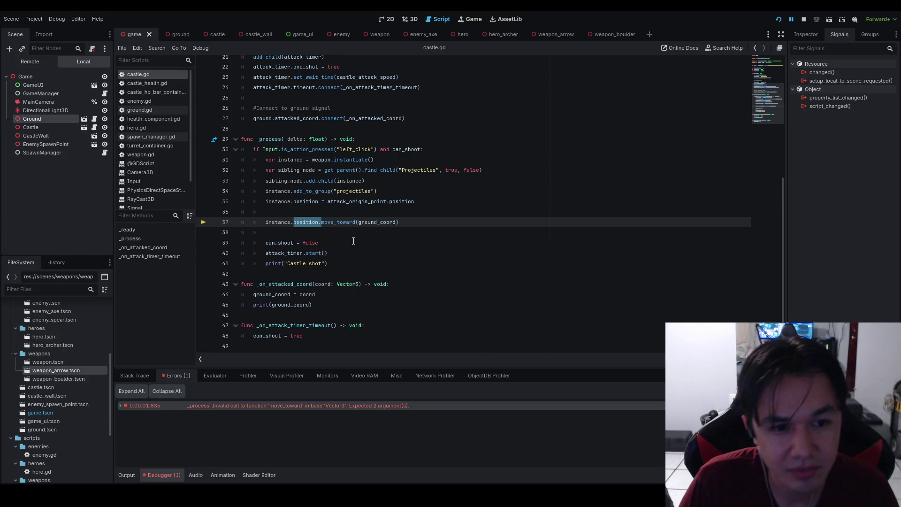
key(BackSpace)
key(BackSpace)
click(389, 221)
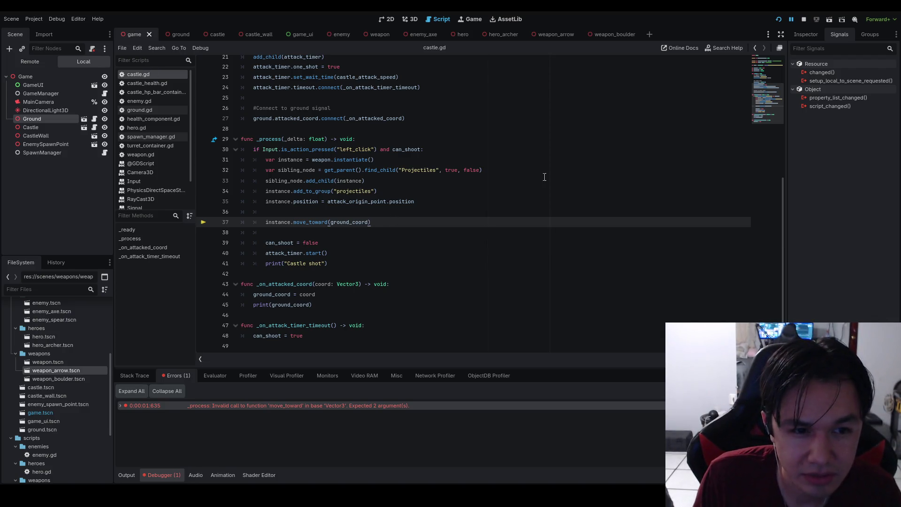
click(780, 20)
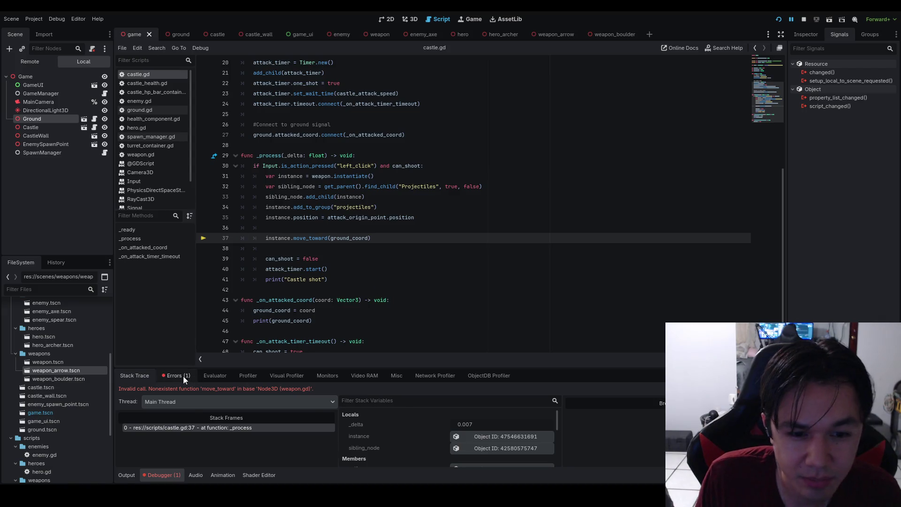
click(182, 375)
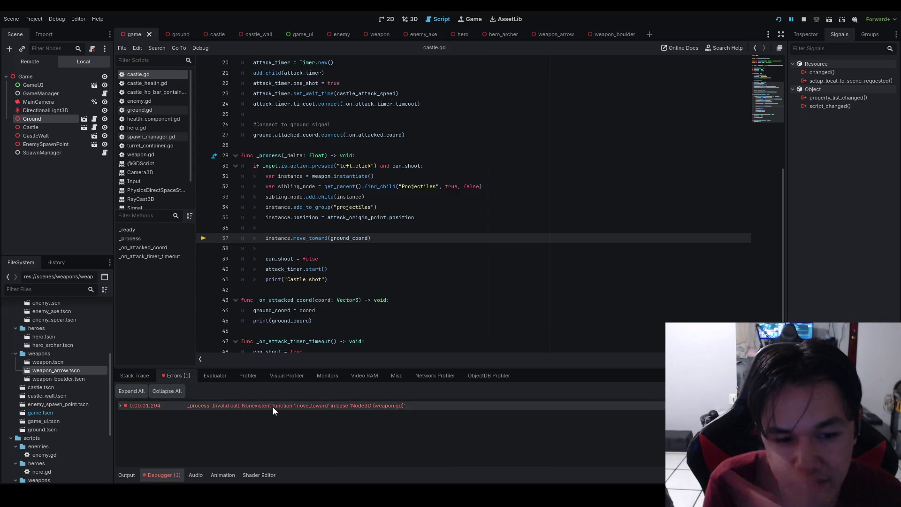
Highlight every use of the instance variable in castle.gd
mouse_move(303, 409)
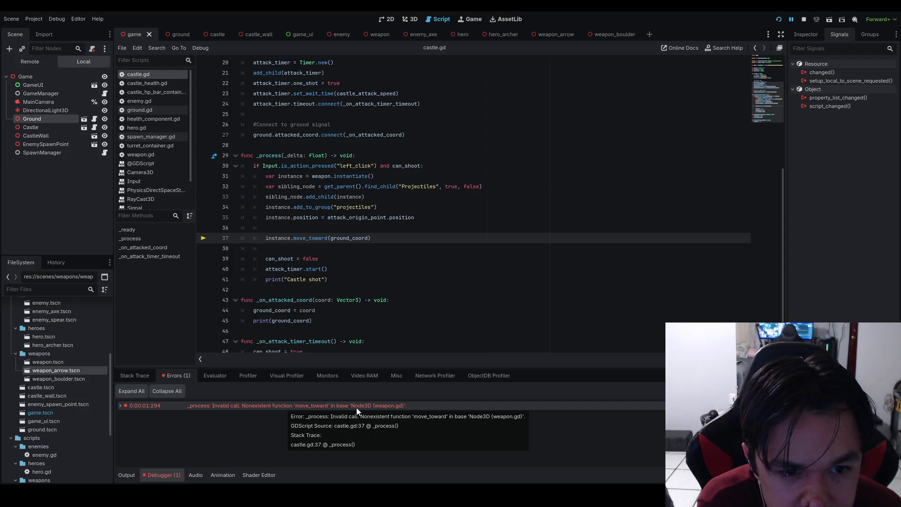
double_click(288, 238)
scroll(154, 190, down, 3)
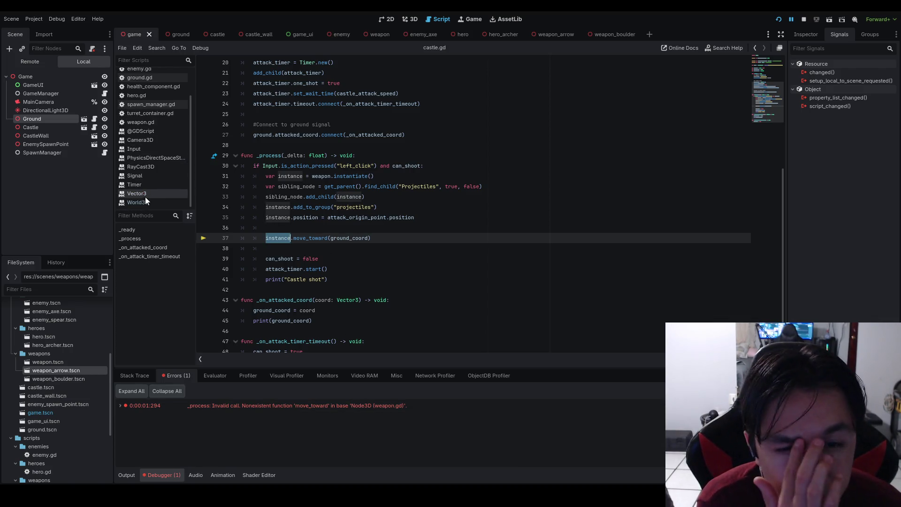
middle_click(147, 194)
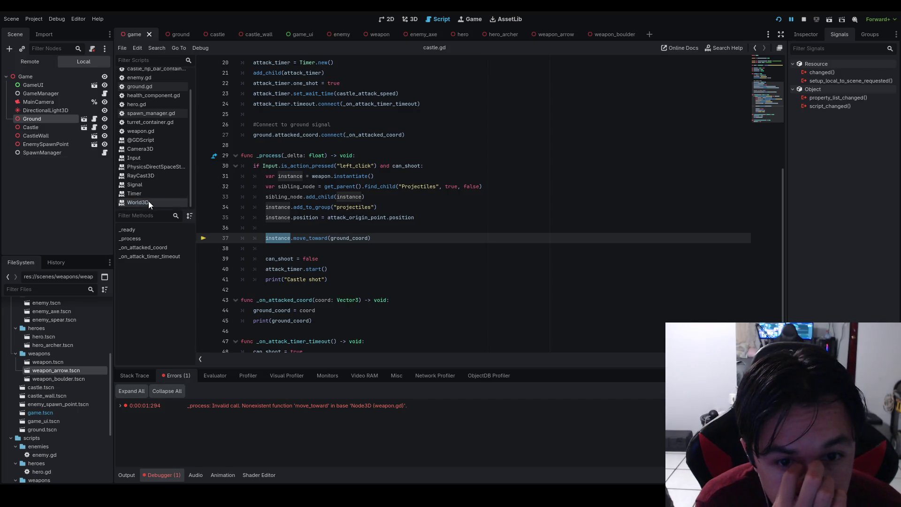
middle_click(148, 200)
middle_click(149, 201)
middle_click(148, 201)
middle_click(146, 202)
middle_click(150, 189)
middle_click(149, 181)
middle_click(149, 170)
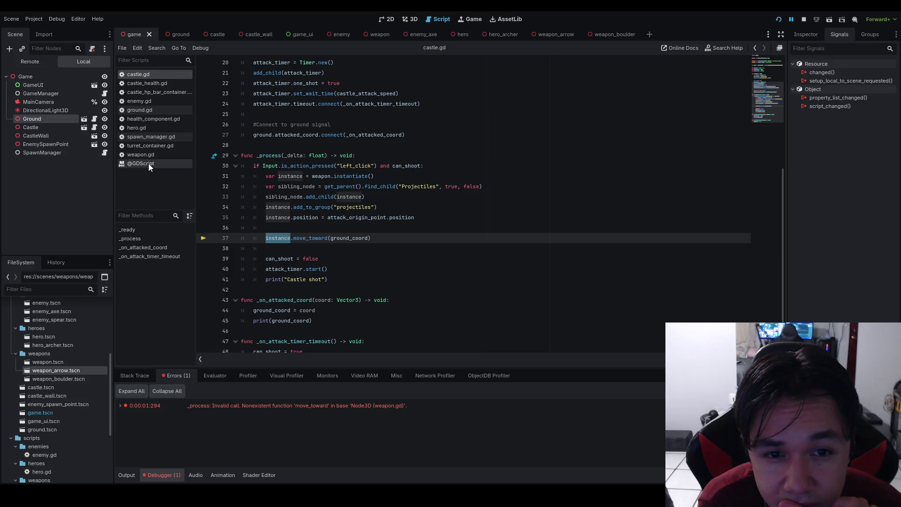
middle_click(149, 165)
scroll(396, 238, up, 5)
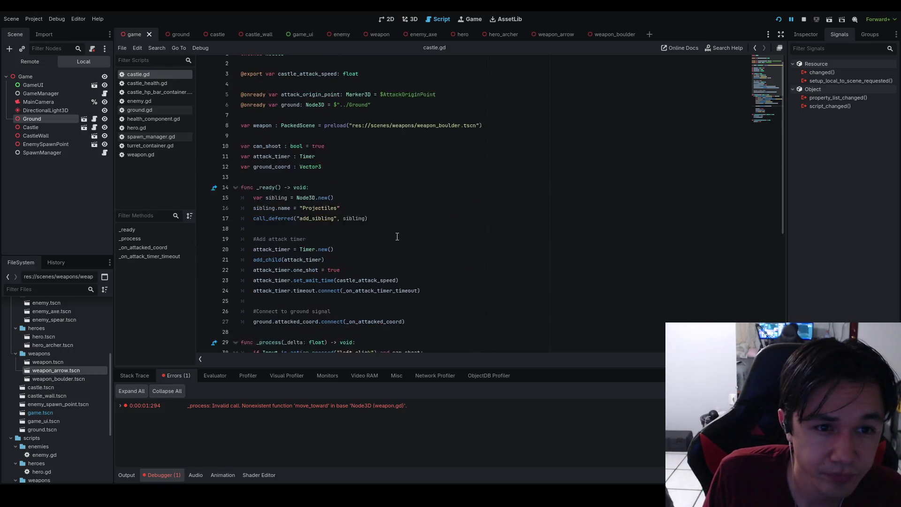
ctrl+click(309, 176)
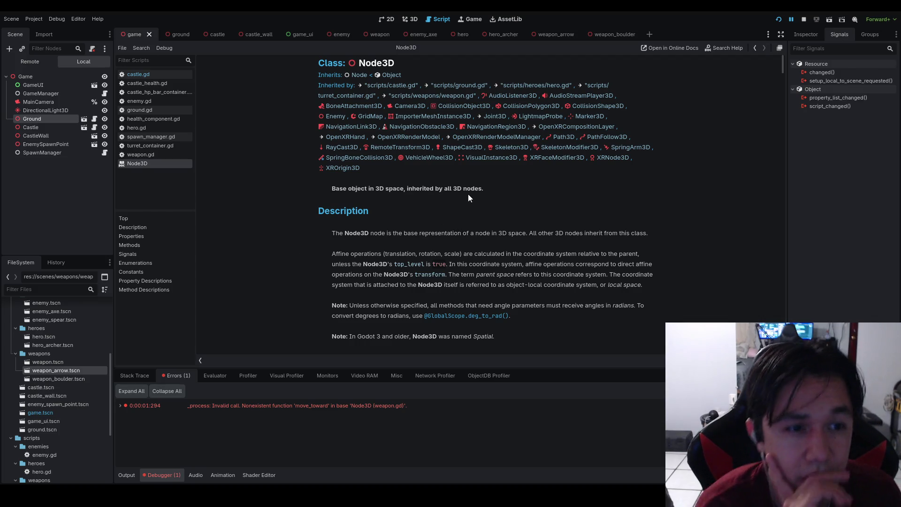
Read the Node3D transform property's parent-space description, then return to the page's top
scroll(483, 244, down, 6)
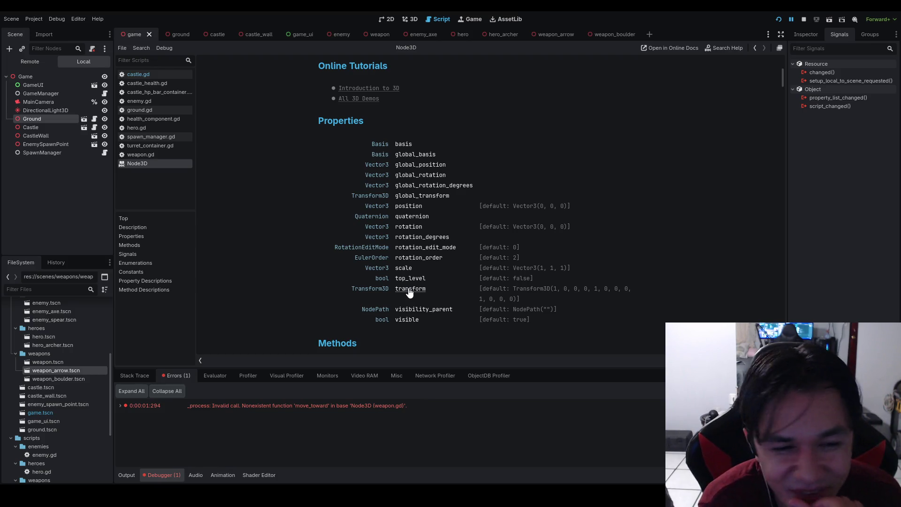
scroll(469, 288, down, 5)
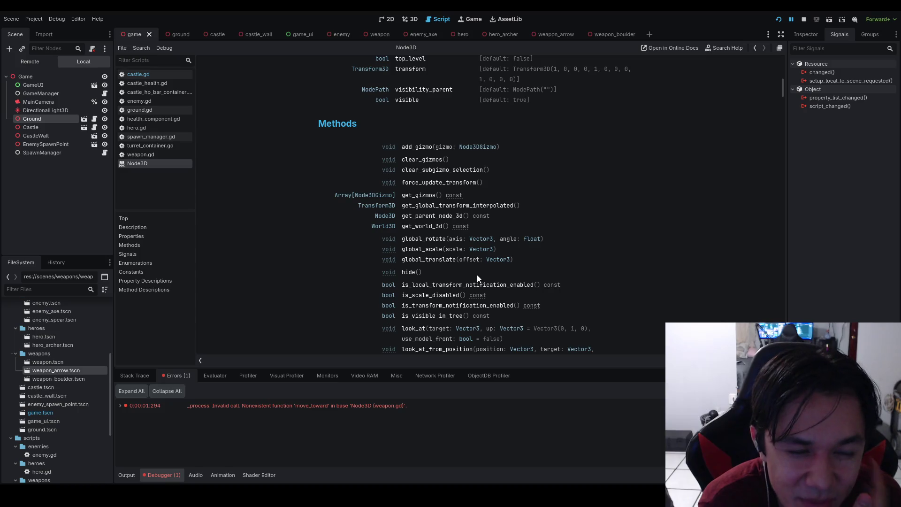
scroll(477, 273, up, 5)
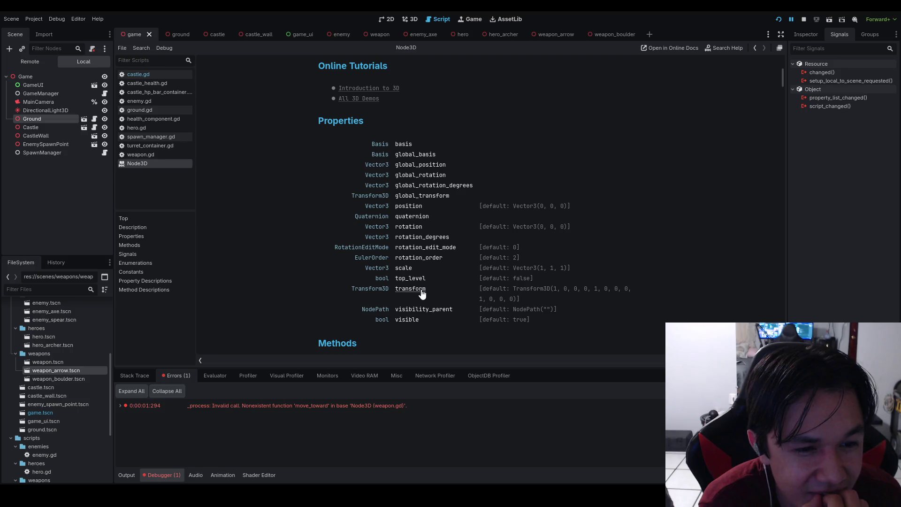
click(421, 289)
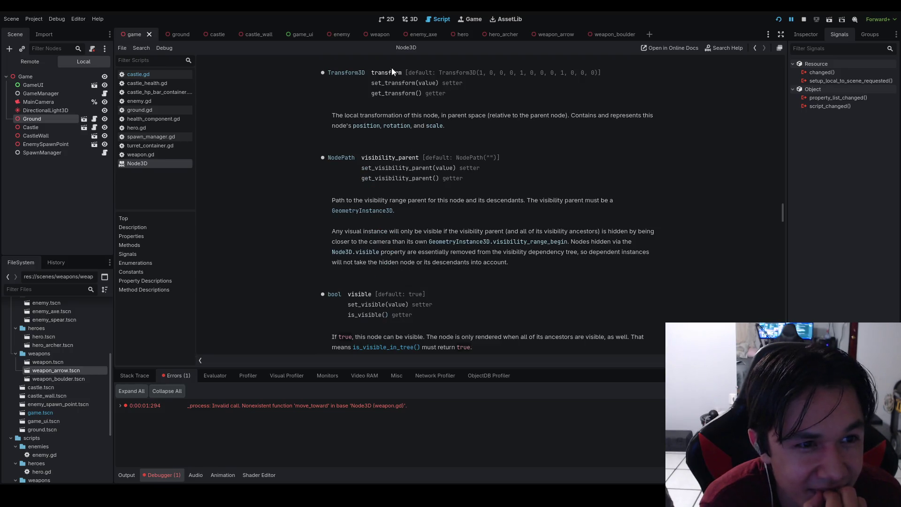
mouse_move(457, 115)
mouse_down()
mouse_move(586, 124)
mouse_move(653, 115)
mouse_up()
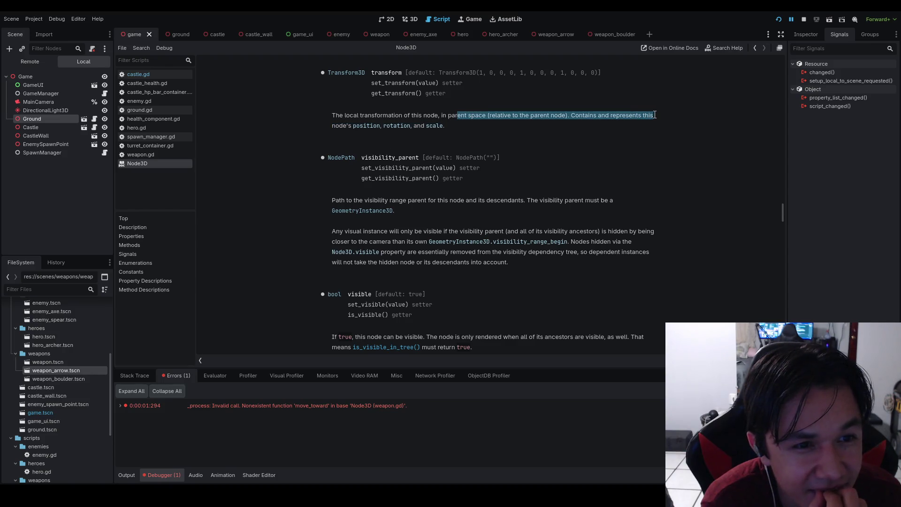
click(651, 116)
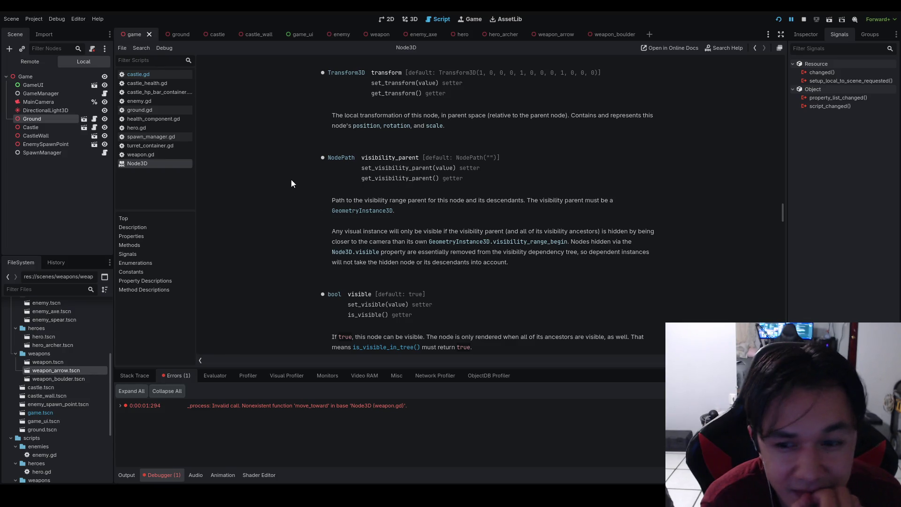
key(Home)
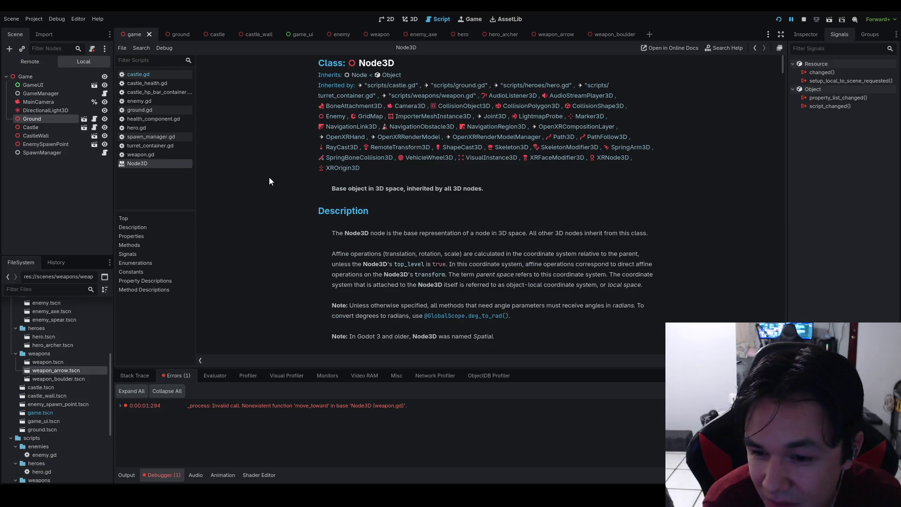
scroll(269, 176, down, 5)
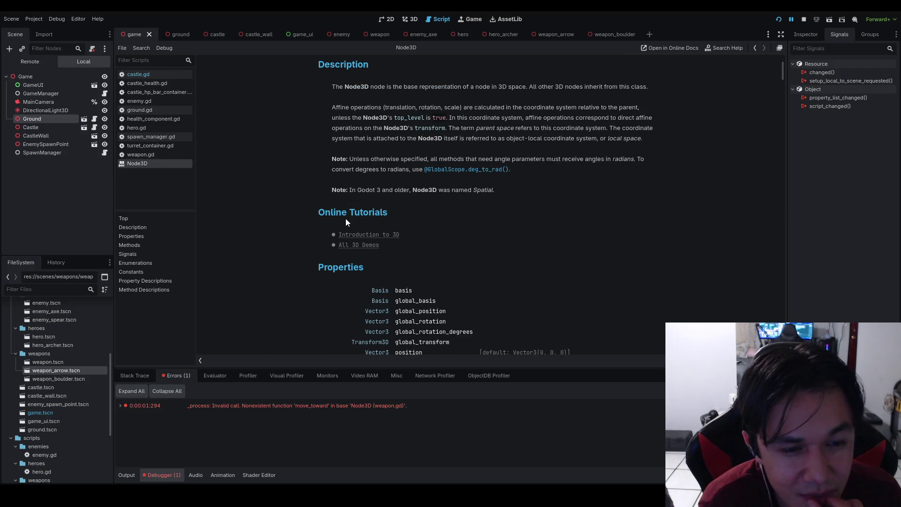
scroll(309, 217, down, 3)
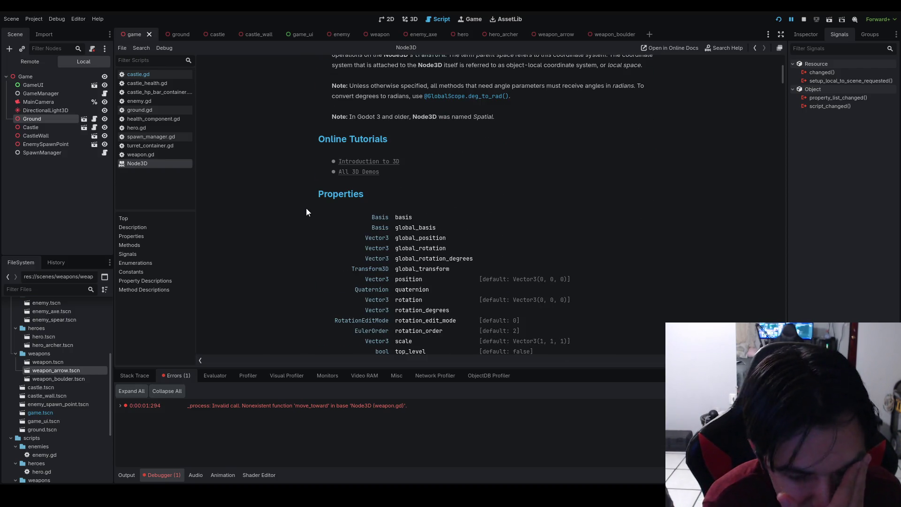
scroll(305, 212, down, 5)
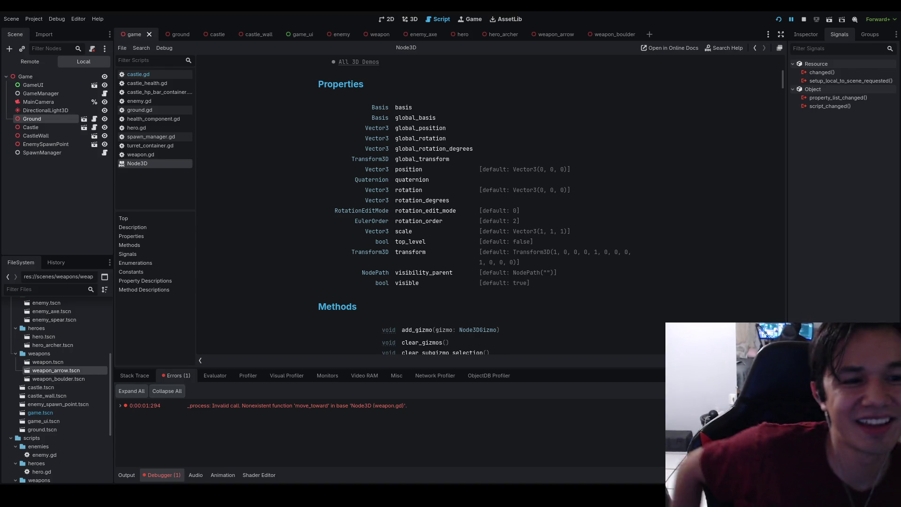
Find translate(offset) in the Node3D Methods list and read its local-space offset description
scroll(544, 297, down, 5)
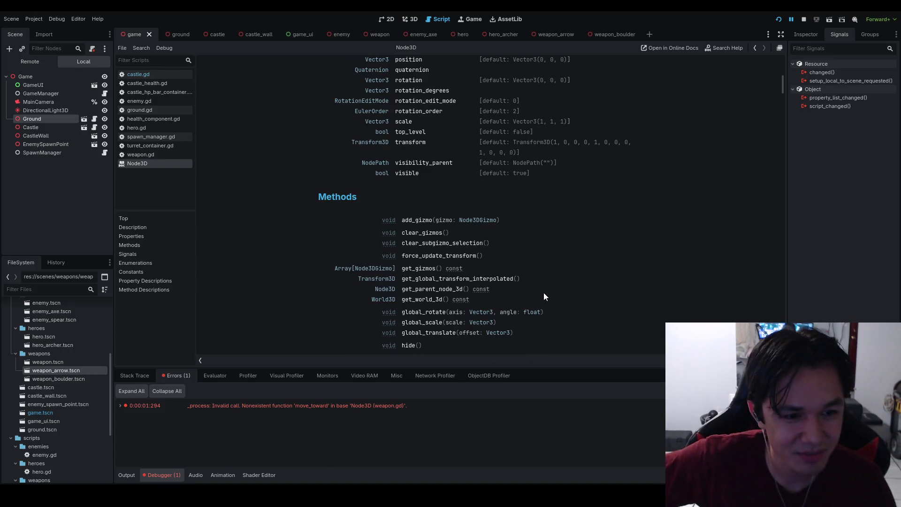
scroll(566, 271, down, 5)
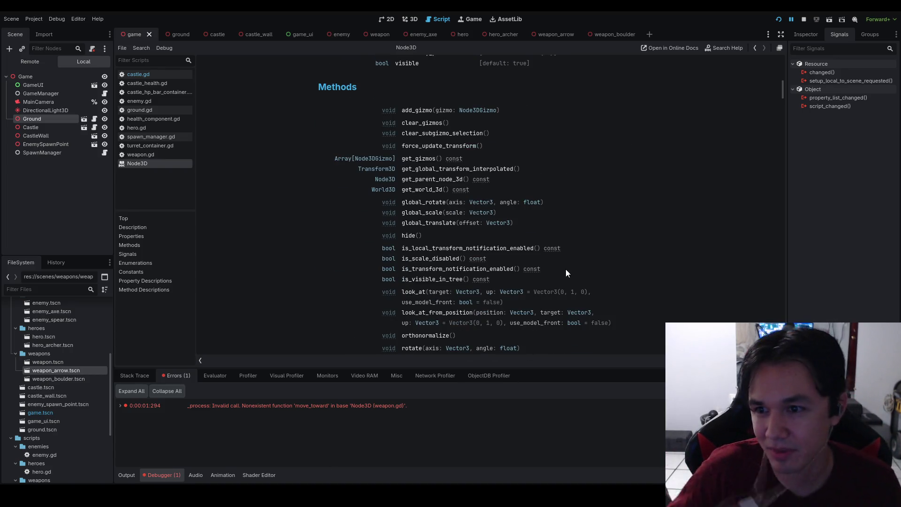
scroll(563, 268, down, 8)
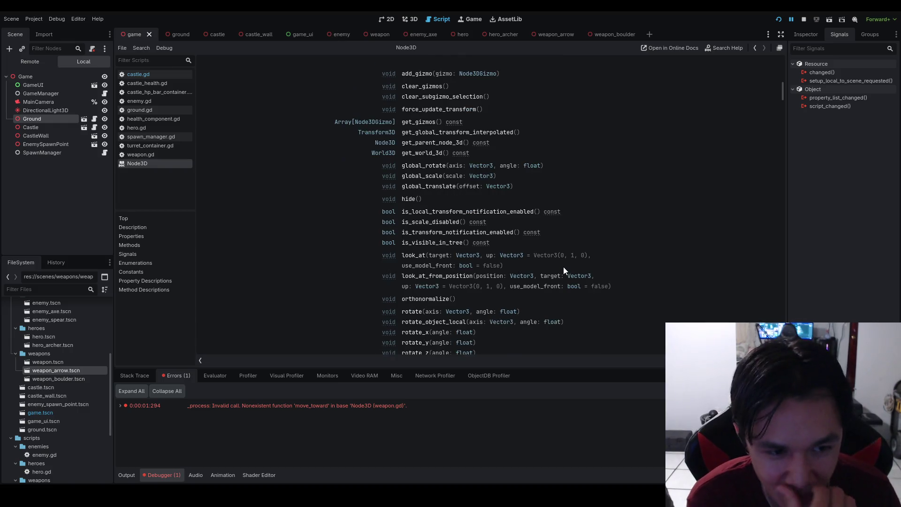
scroll(564, 268, down, 5)
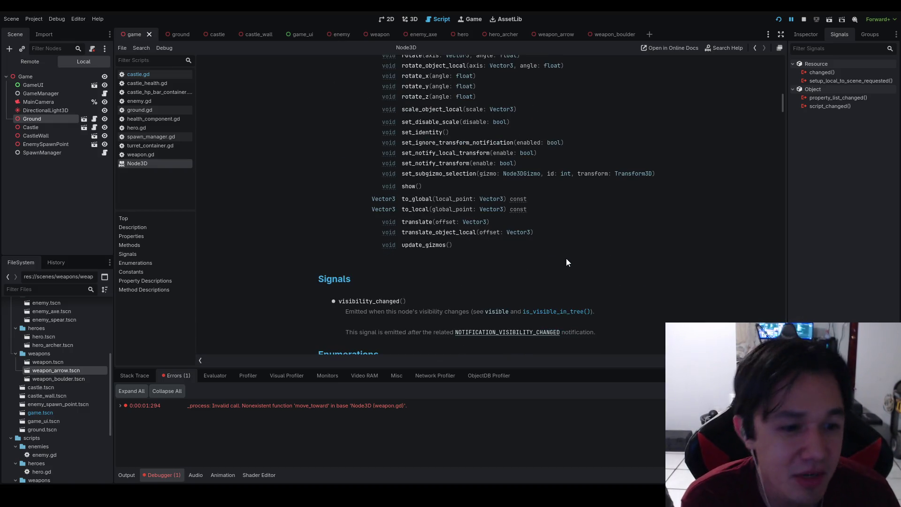
scroll(566, 258, up, 7)
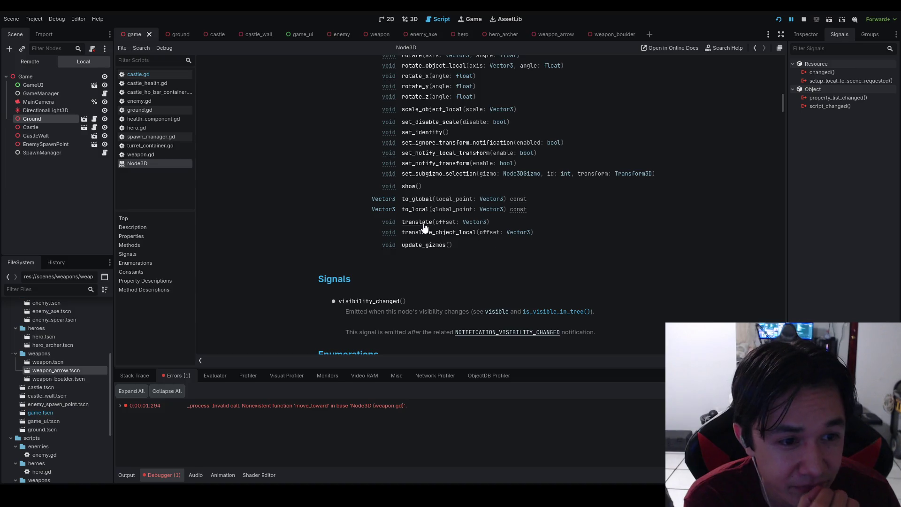
scroll(569, 264, up, 8)
scroll(568, 262, down, 14)
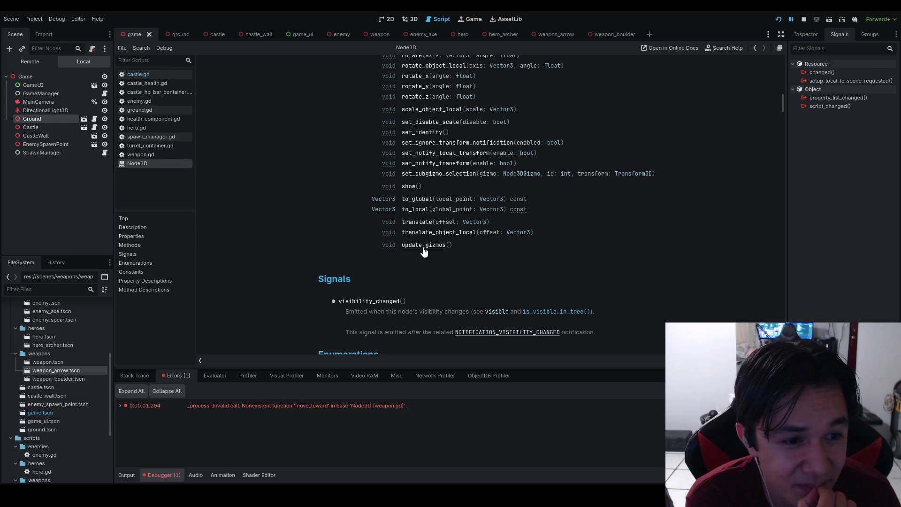
click(425, 226)
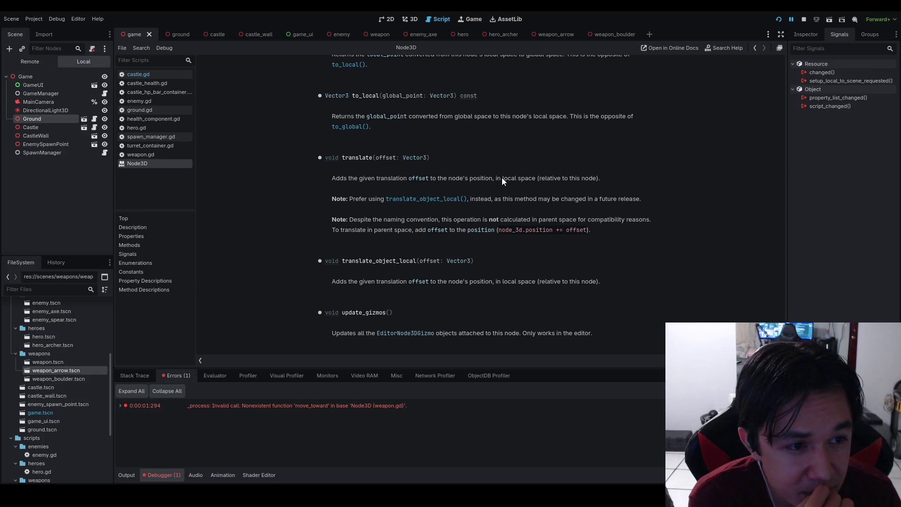
drag(566, 181, 600, 180)
click(601, 182)
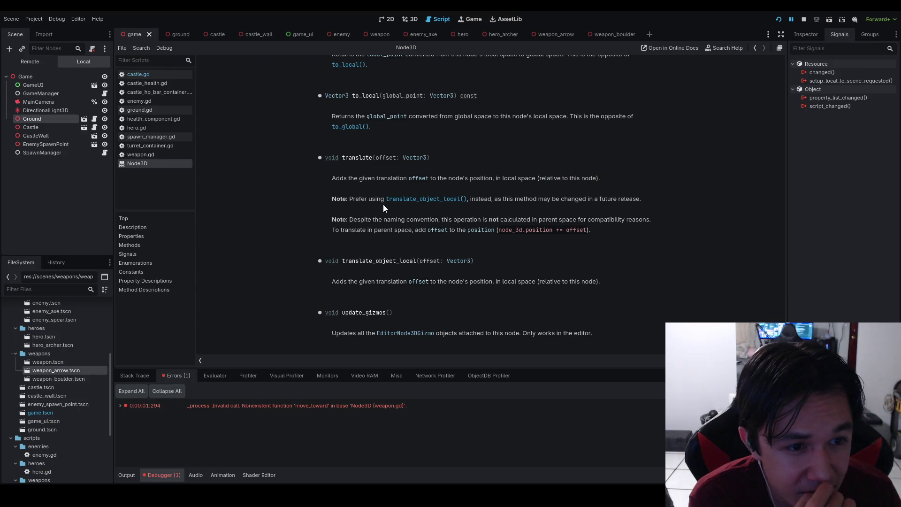